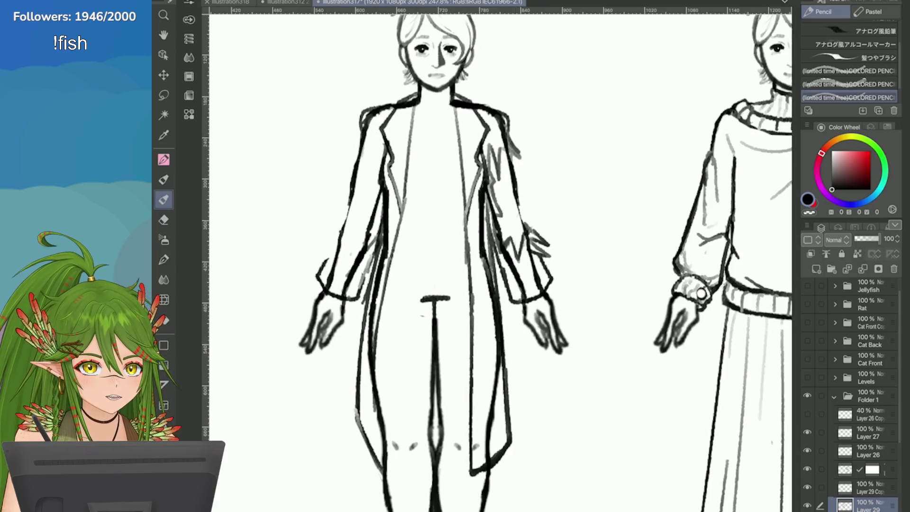
Retrace the coat sleeve's outer edge in darker pencil strokes after undoing the first attempts
{"action": "scroll", "coordinate": [498, 256], "scroll_direction": "up", "scroll_amount": 3}
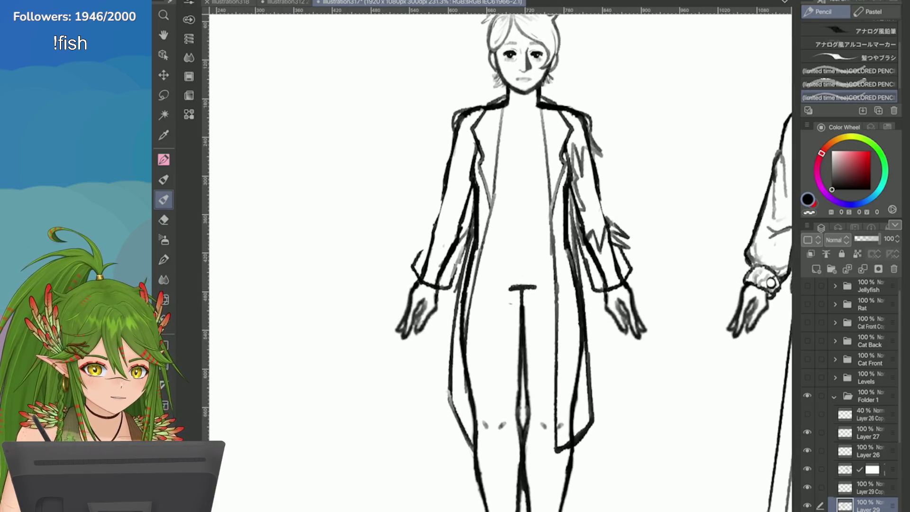
{"action": "left_click_drag", "start_coordinate": [462, 127], "coordinate": [421, 259]}
{"action": "key", "text": "ctrl+z"}
{"action": "key", "text": "ctrl+z"}
{"action": "key", "text": "ctrl+z"}
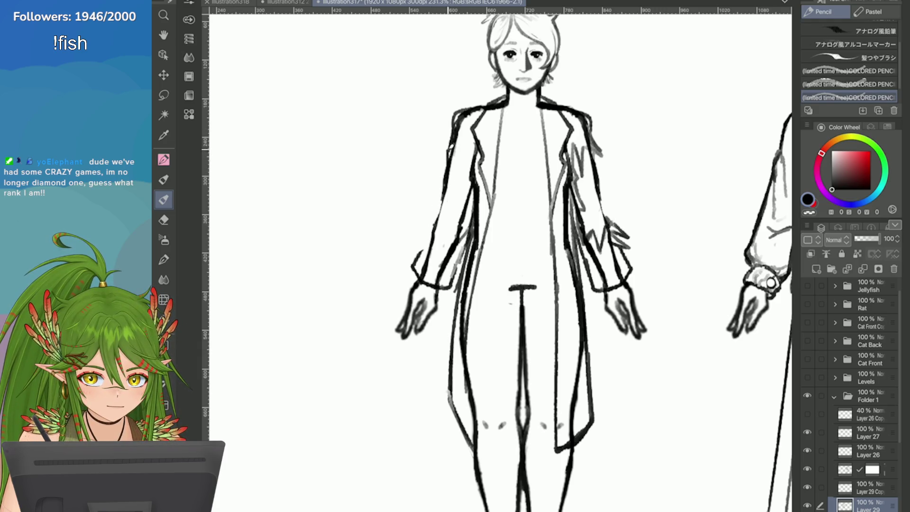
{"action": "left_click_drag", "start_coordinate": [455, 143], "coordinate": [447, 169]}
{"action": "key", "text": "ctrl+z"}
{"action": "key", "text": "ctrl+z"}
{"action": "scroll", "coordinate": [498, 256], "scroll_direction": "up", "scroll_amount": 1}
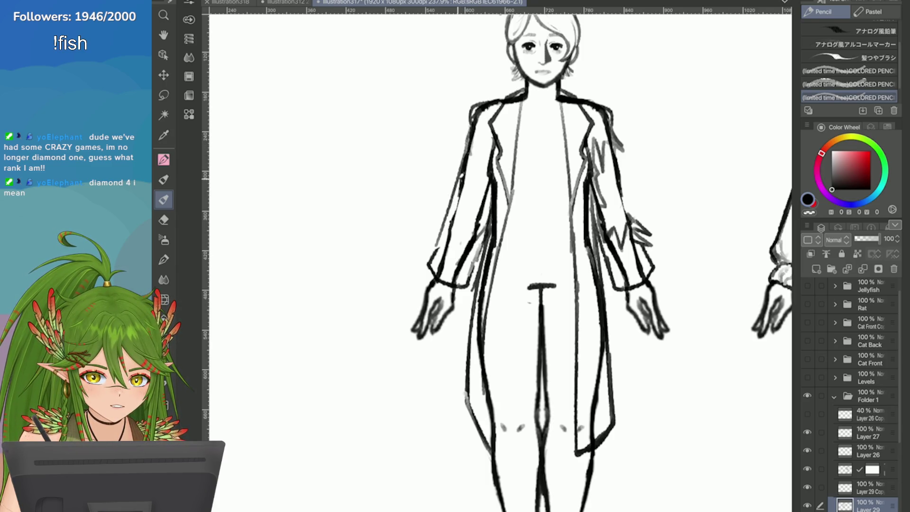
{"action": "left_click_drag", "start_coordinate": [466, 147], "coordinate": [426, 264]}
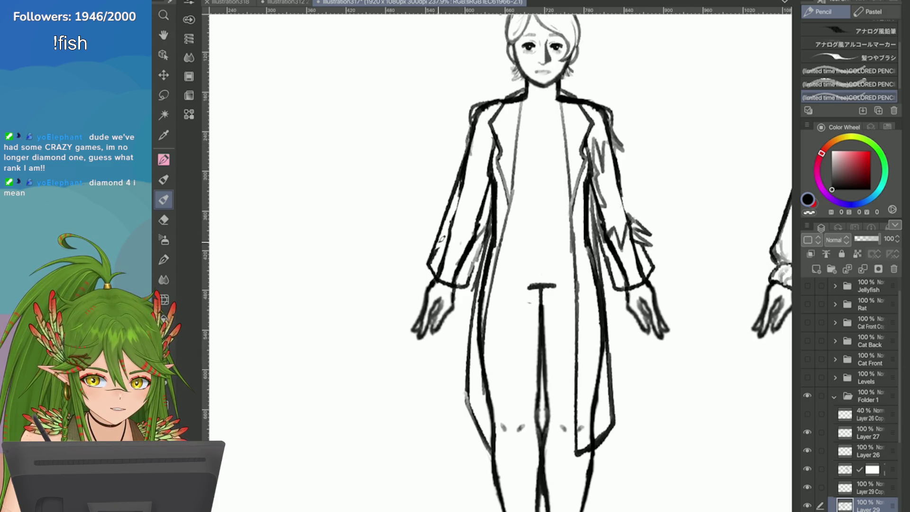
{"action": "left_click_drag", "start_coordinate": [445, 226], "coordinate": [427, 270]}
Alternate between the Eraser and Pencil while checking the sleeve area
{"action": "scroll", "coordinate": [622, 406], "scroll_direction": "up", "scroll_amount": 1}
{"action": "key", "text": "e"}
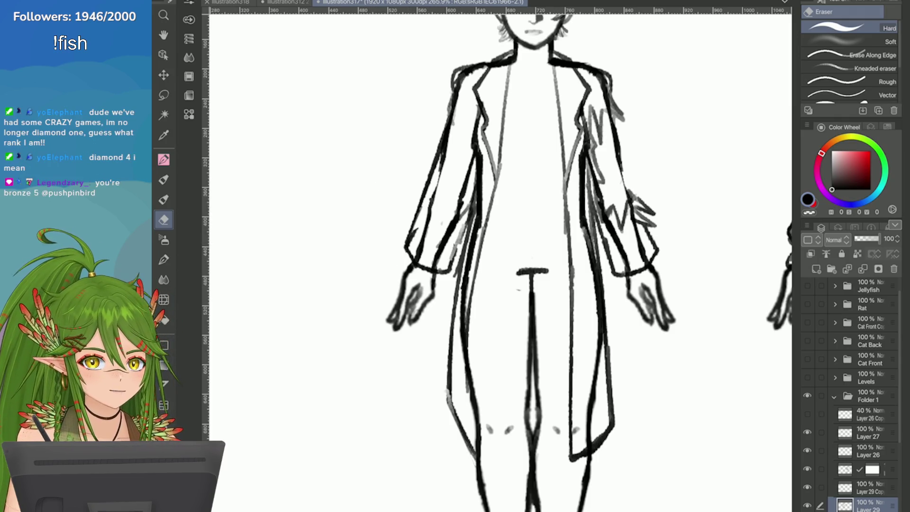
{"action": "left_click", "coordinate": [164, 199]}
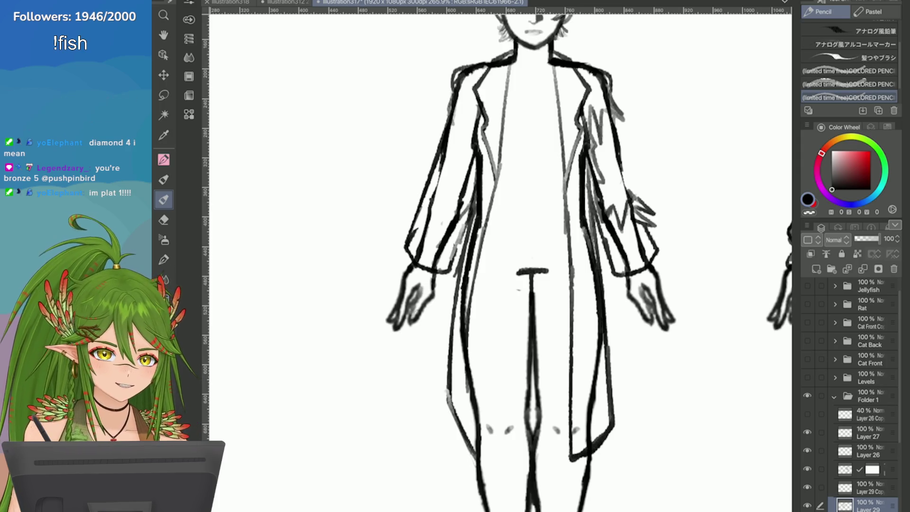
{"action": "key", "text": "e"}
{"action": "scroll", "coordinate": [530, 19], "scroll_direction": "up", "scroll_amount": 1}
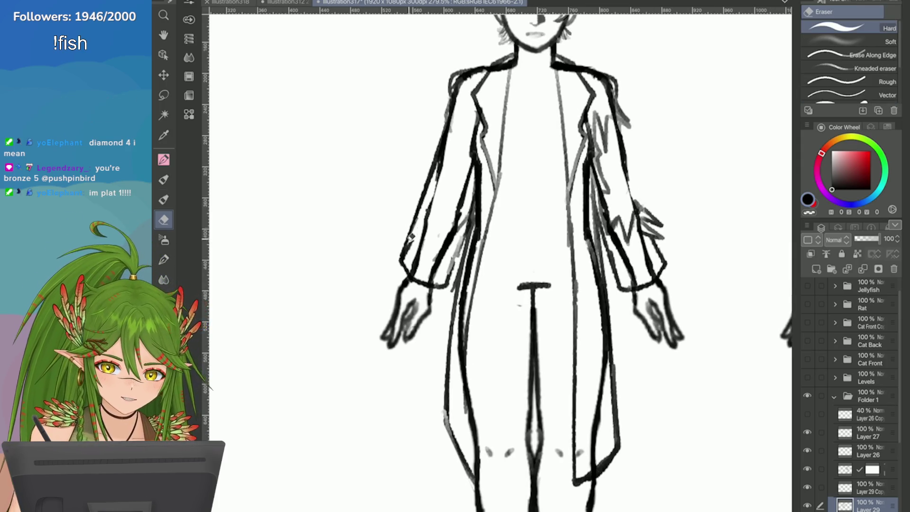
{"action": "key", "text": "p"}
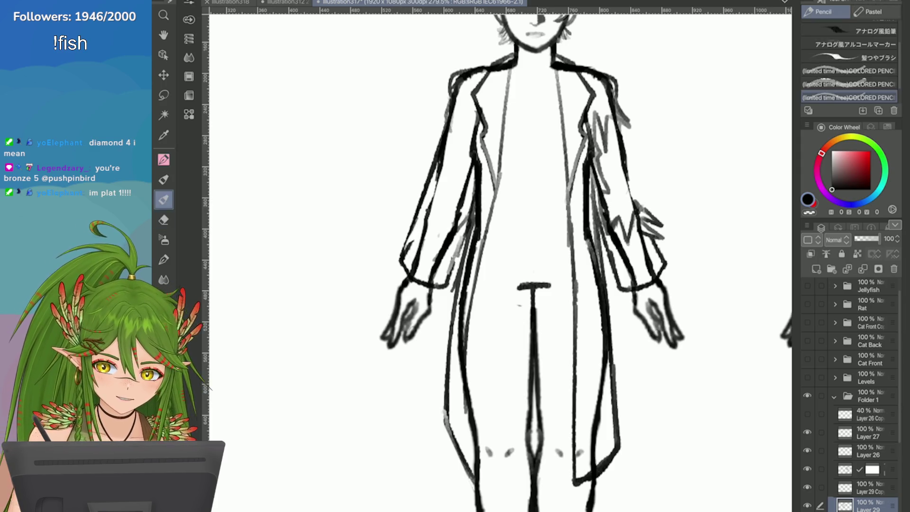
{"action": "scroll", "coordinate": [853, 394], "scroll_direction": "down", "scroll_amount": 2}
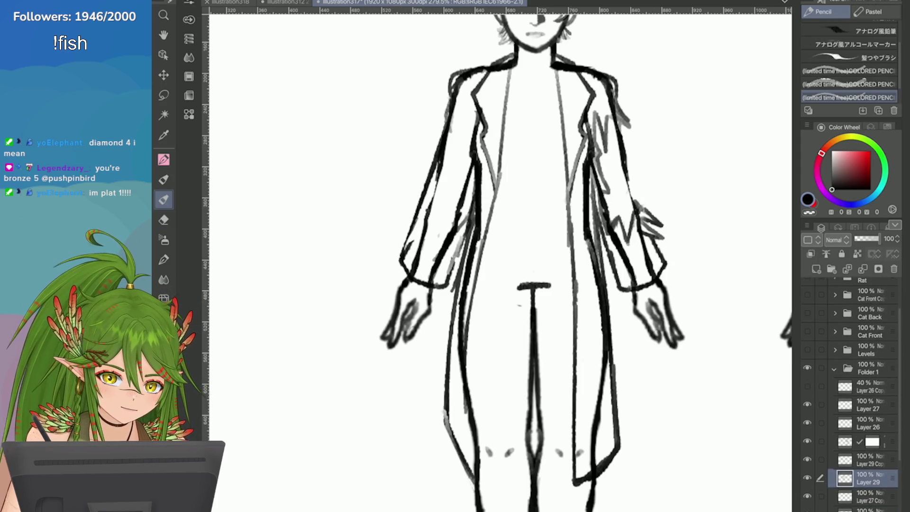
{"action": "key", "text": "e"}
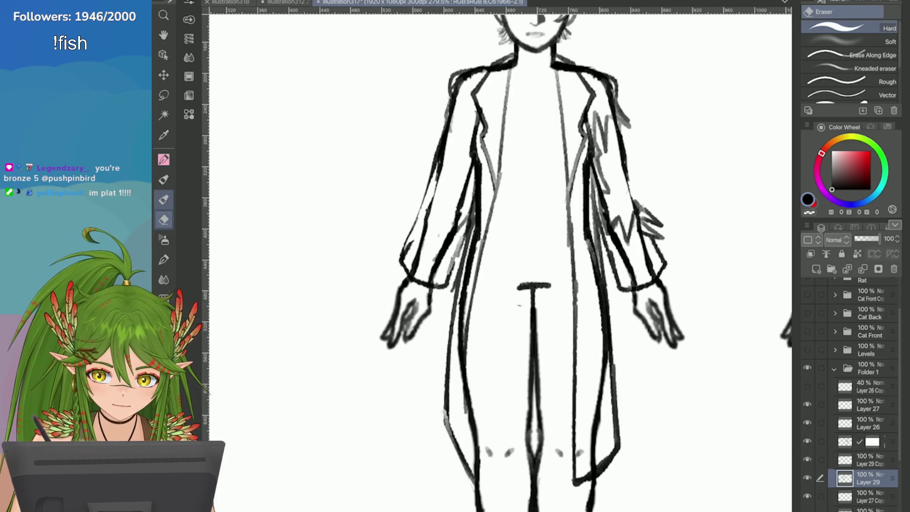
{"action": "key", "text": "p"}
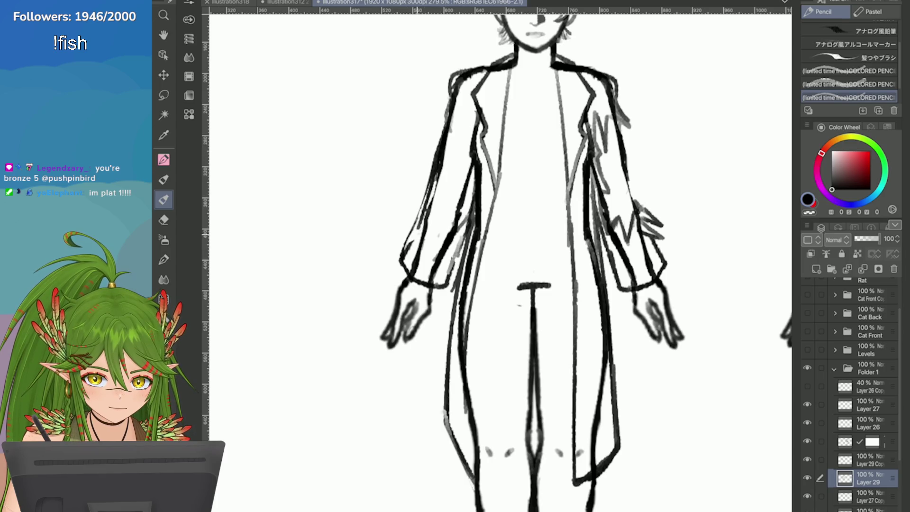
Rework the sleeve's outer line, erase faint sketch strokes at its edge, and add a short inner-sleeve stroke
{"action": "left_click_drag", "start_coordinate": [438, 169], "coordinate": [406, 250]}
{"action": "key", "text": "e"}
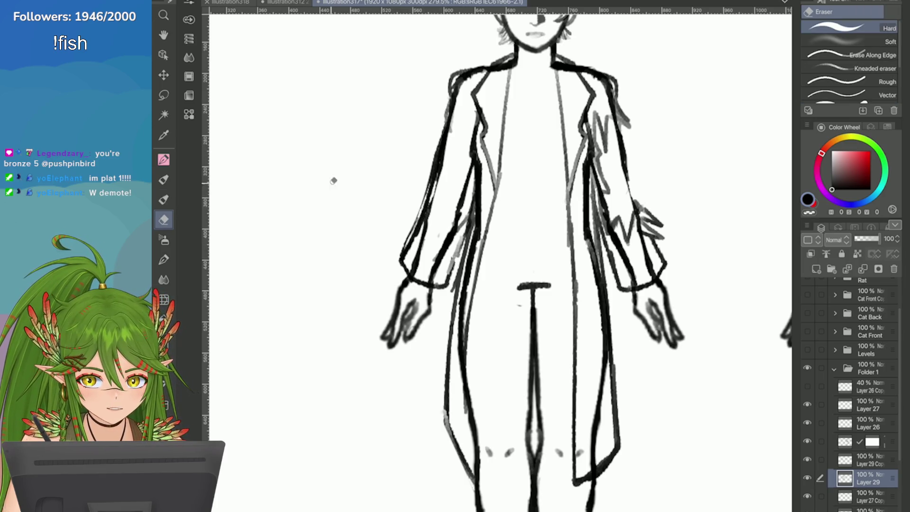
{"action": "mouse_move", "coordinate": [438, 131]}
{"action": "left_mouse_down"}
{"action": "mouse_move", "coordinate": [403, 248]}
{"action": "mouse_move", "coordinate": [434, 156]}
{"action": "left_mouse_up"}
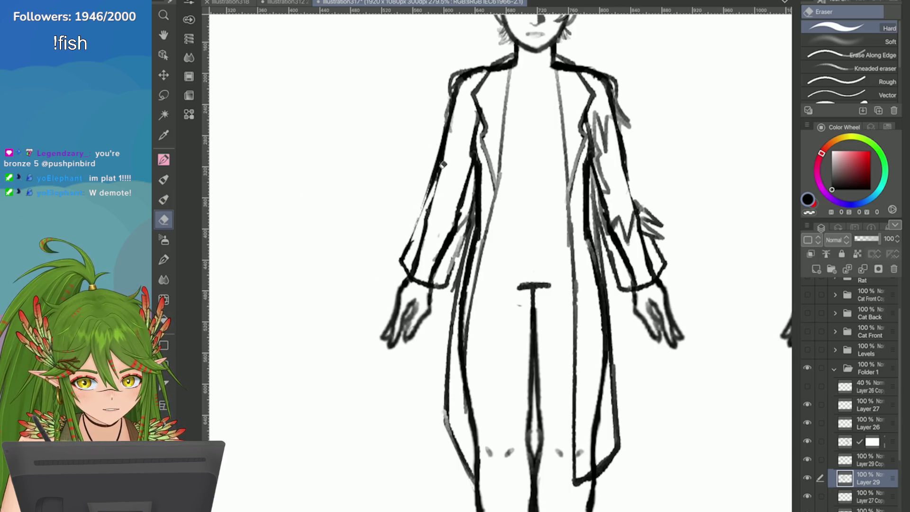
{"action": "left_click", "coordinate": [164, 199]}
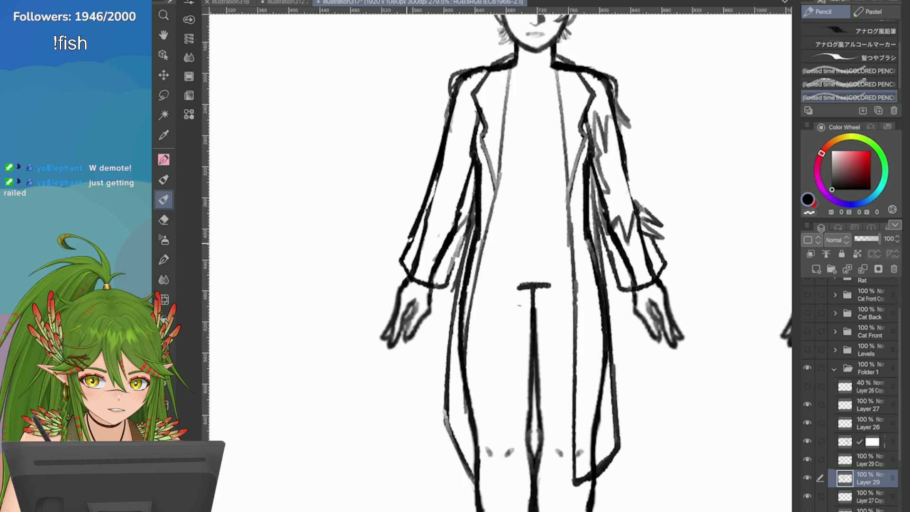
{"action": "left_click_drag", "start_coordinate": [416, 212], "coordinate": [406, 250]}
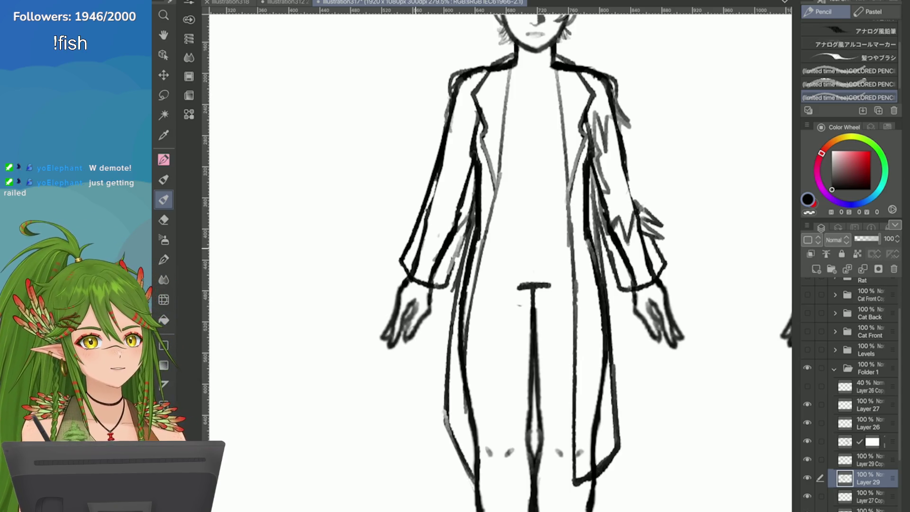
Add a light stroke on the sleeve, briefly switching between Eraser and Pencil
{"action": "scroll", "coordinate": [500, 261], "scroll_direction": "up", "scroll_amount": 1}
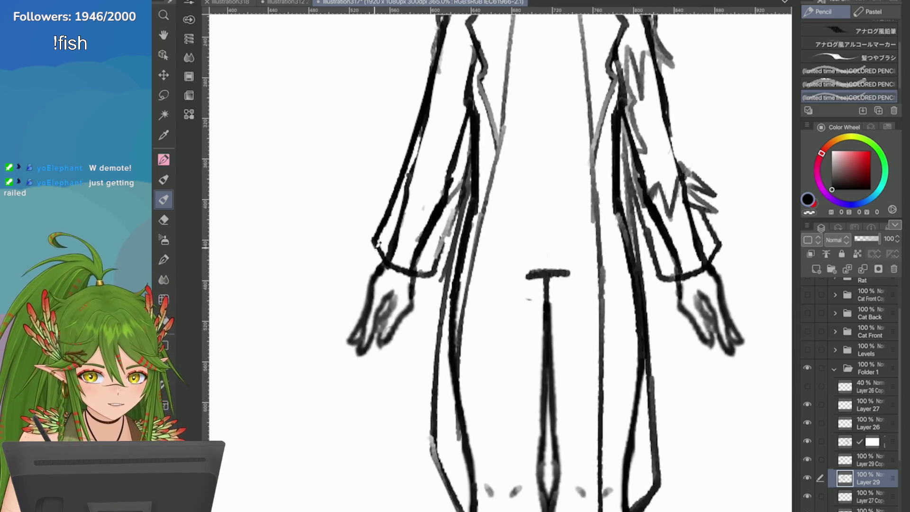
{"action": "scroll", "coordinate": [487, 175], "scroll_direction": "down", "scroll_amount": 2}
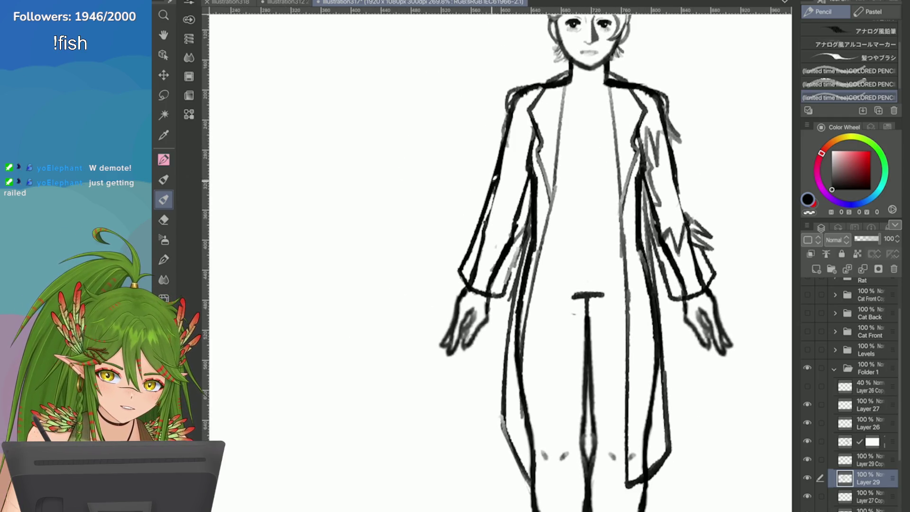
{"action": "left_click_drag", "start_coordinate": [484, 191], "coordinate": [504, 220]}
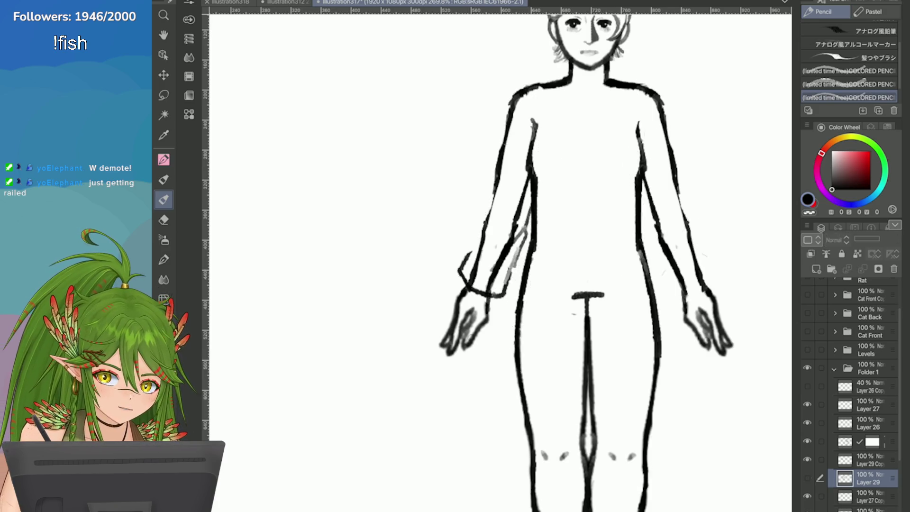
{"action": "scroll", "coordinate": [453, 146], "scroll_direction": "up", "scroll_amount": 3}
{"action": "key", "text": "e"}
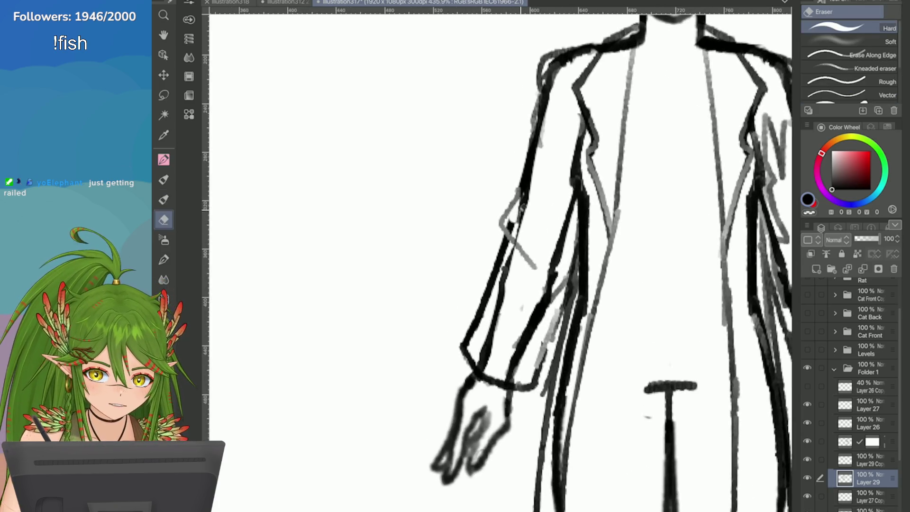
{"action": "scroll", "coordinate": [445, 161], "scroll_direction": "up", "scroll_amount": 1}
{"action": "key", "text": "p"}
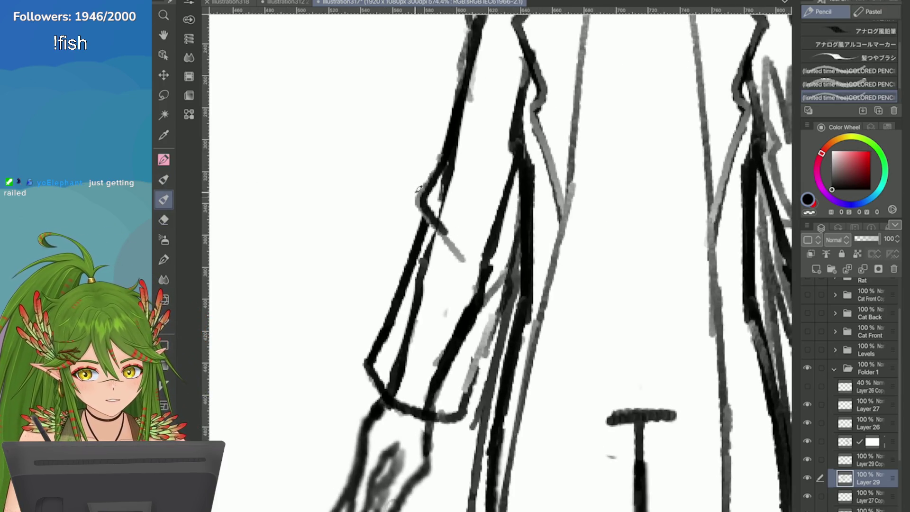
Delete the Layer 29 Copy layer and make Layer 29 visible again
{"action": "scroll", "coordinate": [445, 158], "scroll_direction": "down", "scroll_amount": 5}
{"action": "scroll", "coordinate": [521, 237], "scroll_direction": "up", "scroll_amount": 2}
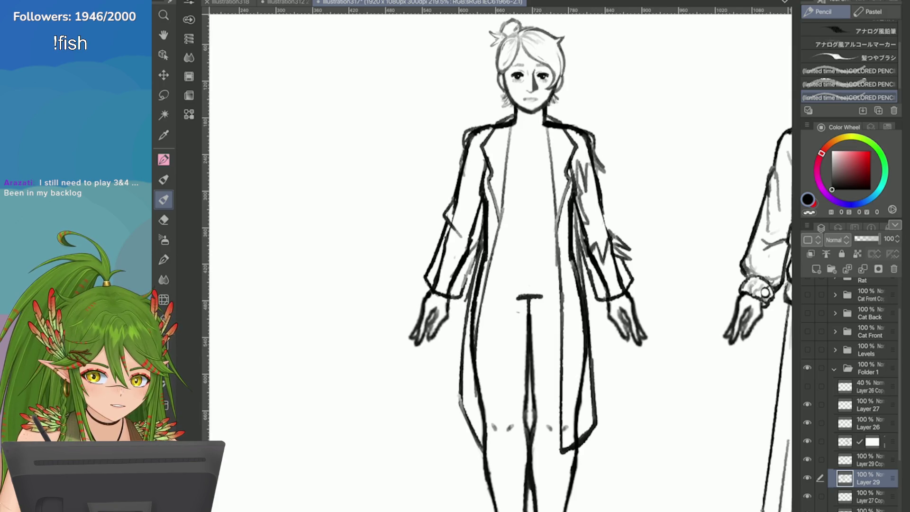
{"action": "key", "text": "ctrl+z"}
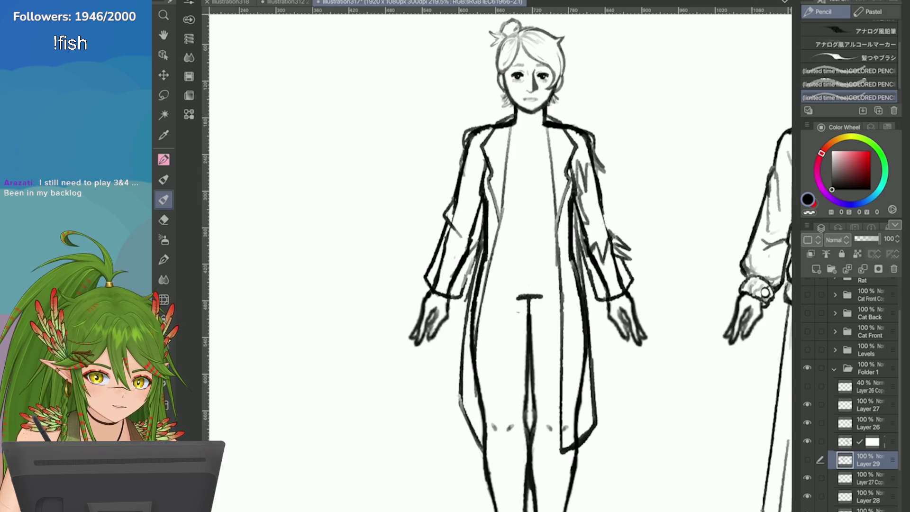
{"action": "left_click", "coordinate": [806, 459]}
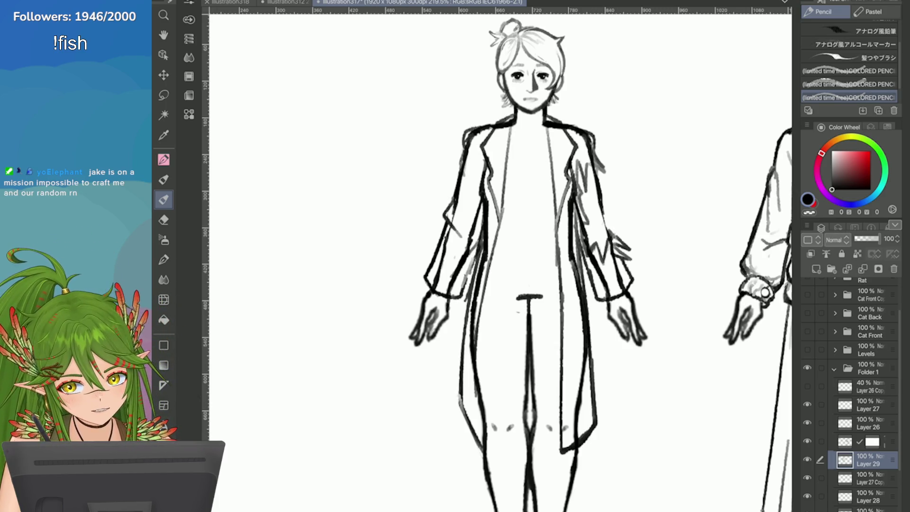
Try a V-shaped neckline on the chest twice, undoing both attempts
{"action": "scroll", "coordinate": [474, 190], "scroll_direction": "up", "scroll_amount": 3}
{"action": "left_click_drag", "start_coordinate": [506, 145], "coordinate": [445, 194]}
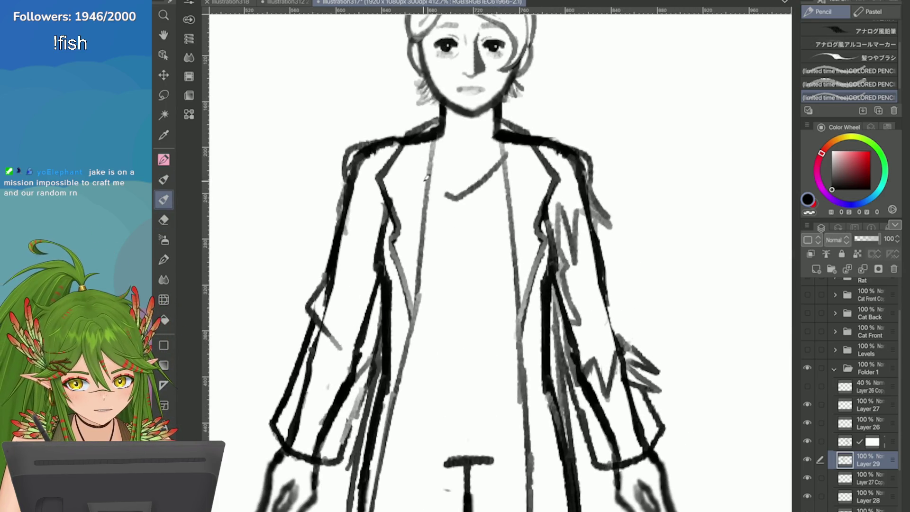
{"action": "key", "text": "ctrl+z"}
{"action": "mouse_move", "coordinate": [506, 150]}
{"action": "left_mouse_down"}
{"action": "mouse_move", "coordinate": [456, 182]}
{"action": "mouse_move", "coordinate": [432, 159]}
{"action": "mouse_move", "coordinate": [457, 184]}
{"action": "left_mouse_up"}
{"action": "key", "text": "ctrl+z"}
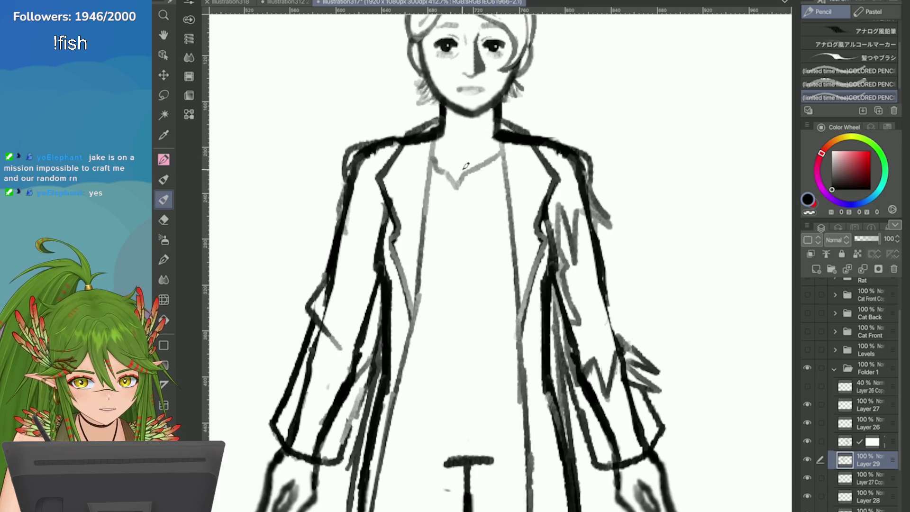
Add a faint vertical line below the neckline and a stroke along the coat's left lapel
{"action": "scroll", "coordinate": [462, 259], "scroll_direction": "down", "scroll_amount": 2}
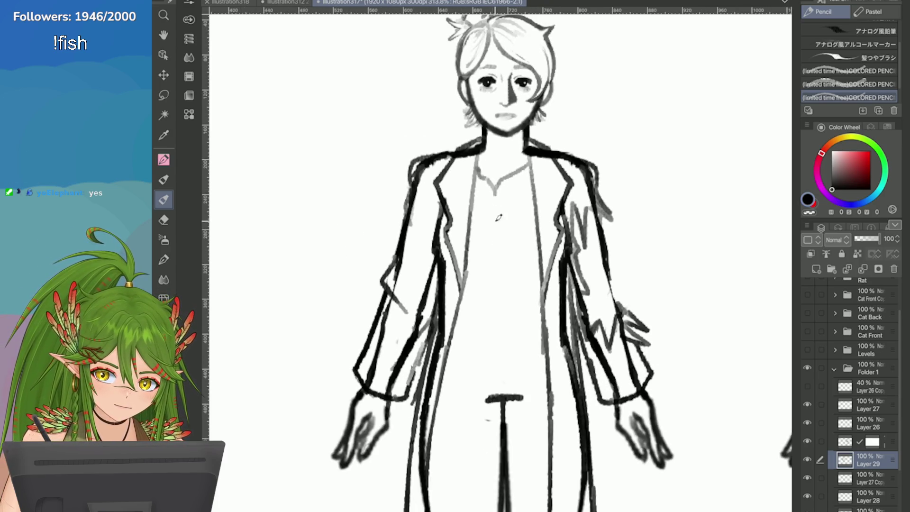
{"action": "left_click_drag", "start_coordinate": [495, 195], "coordinate": [495, 232]}
{"action": "scroll", "coordinate": [497, 232], "scroll_direction": "down", "scroll_amount": 1}
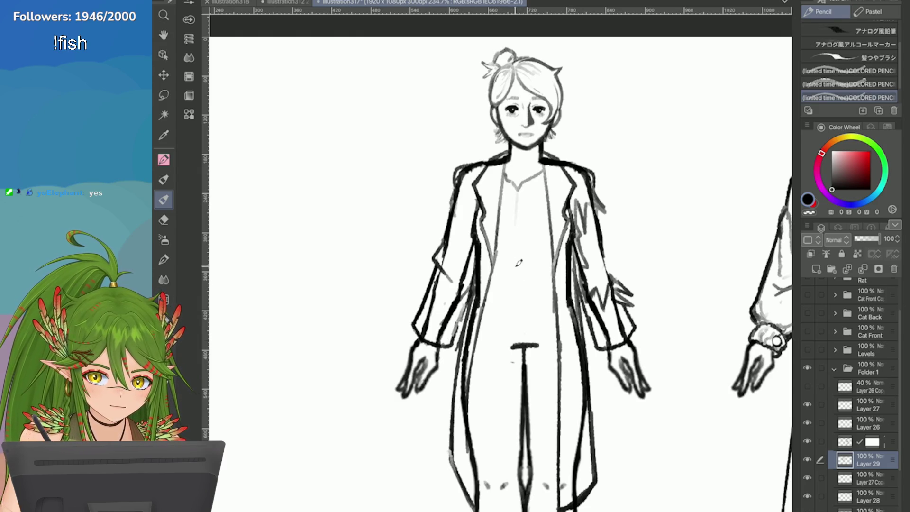
{"action": "scroll", "coordinate": [542, 165], "scroll_direction": "up", "scroll_amount": 2}
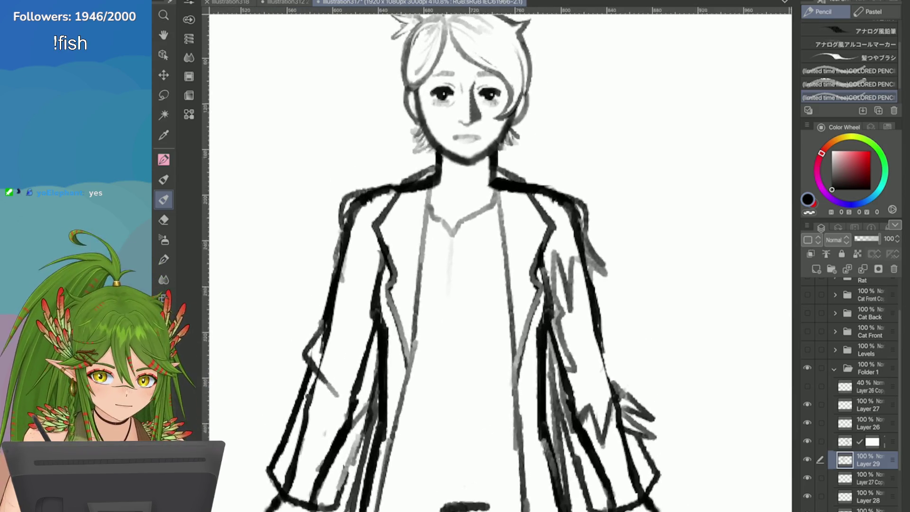
{"action": "scroll", "coordinate": [466, 258], "scroll_direction": "up", "scroll_amount": 1}
{"action": "scroll", "coordinate": [683, 349], "scroll_direction": "down", "scroll_amount": 5}
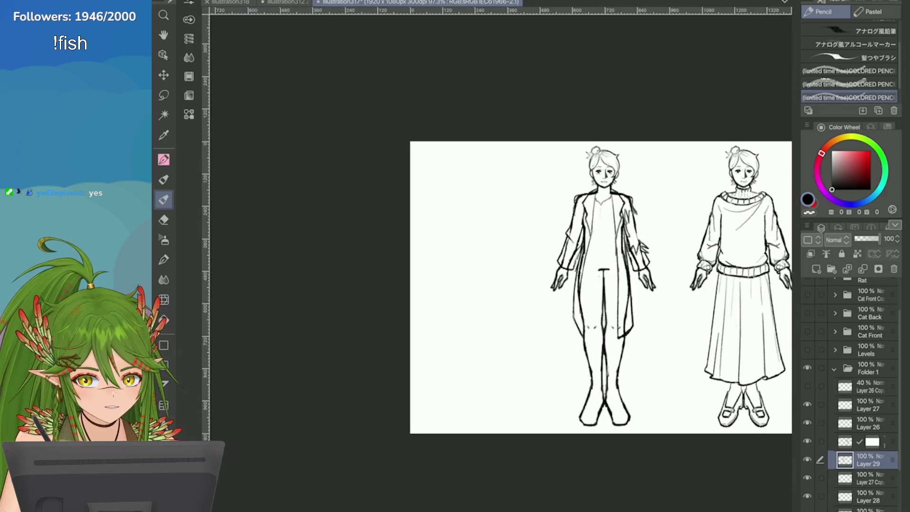
{"action": "scroll", "coordinate": [683, 349], "scroll_direction": "up", "scroll_amount": 3}
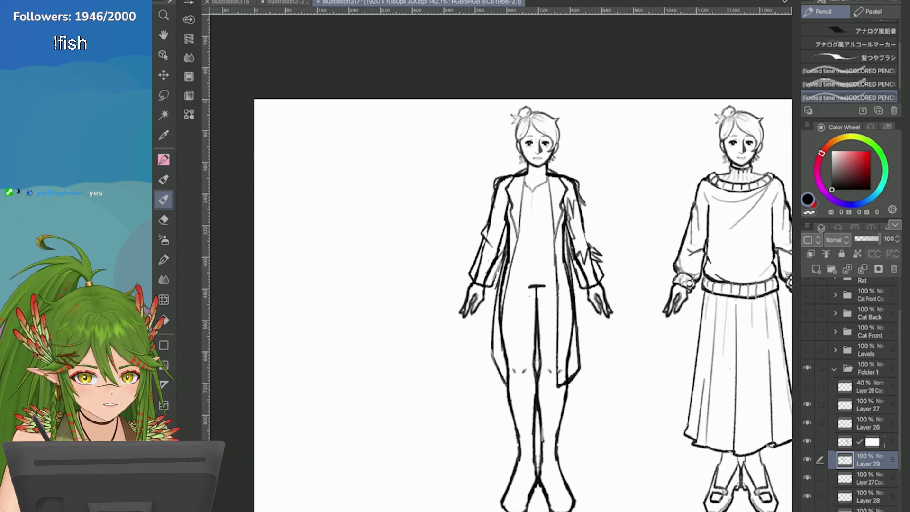
{"action": "scroll", "coordinate": [507, 164], "scroll_direction": "up", "scroll_amount": 5}
{"action": "scroll", "coordinate": [507, 164], "scroll_direction": "down", "scroll_amount": 2}
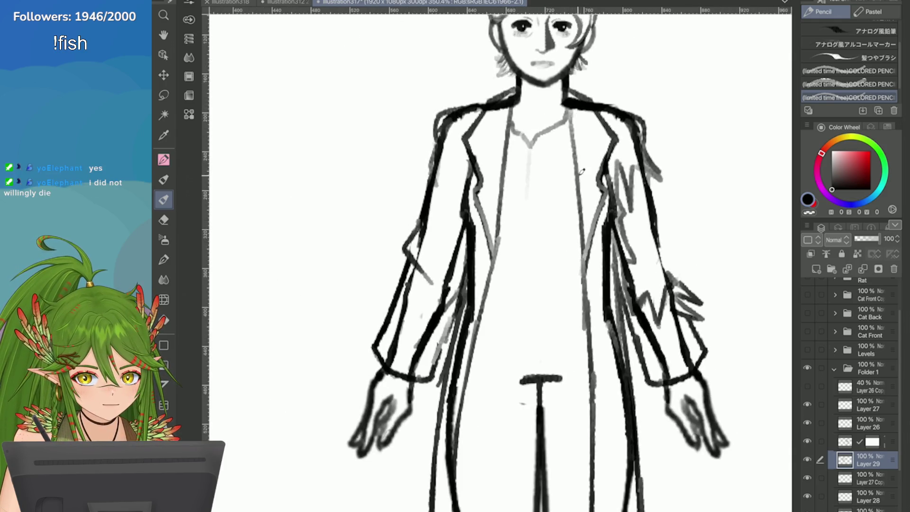
{"action": "left_click_drag", "start_coordinate": [497, 110], "coordinate": [478, 135]}
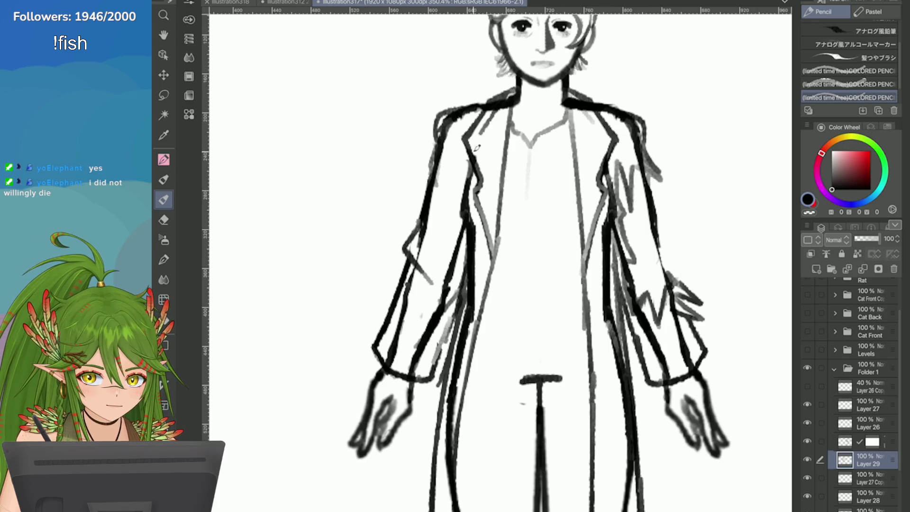
{"action": "scroll", "coordinate": [466, 148], "scroll_direction": "down", "scroll_amount": 3}
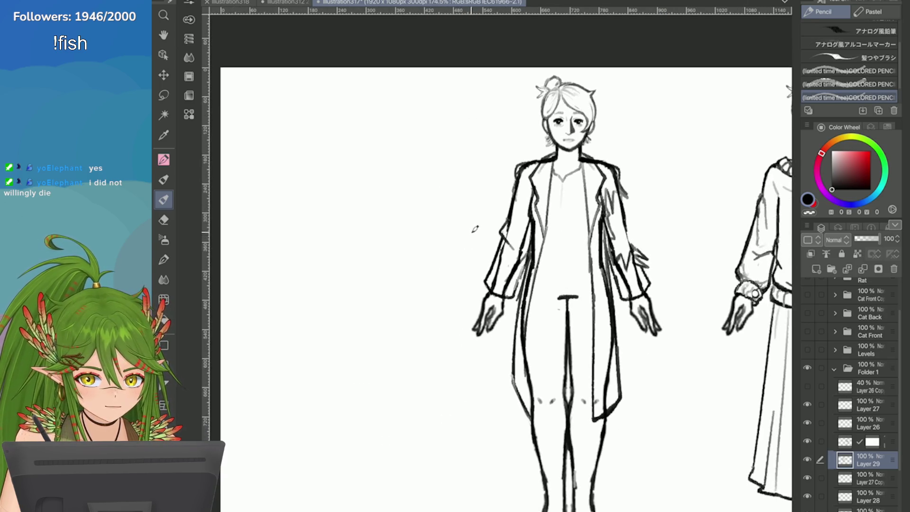
{"action": "scroll", "coordinate": [475, 229], "scroll_direction": "up", "scroll_amount": 2}
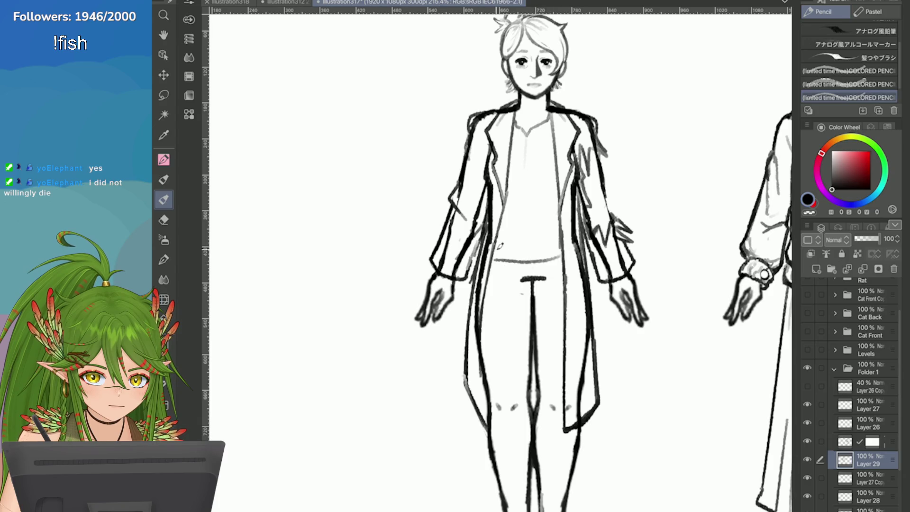
Draw the waistline across the shirt, then redraw it slightly lower
{"action": "mouse_move", "coordinate": [520, 259]}
{"action": "left_mouse_down"}
{"action": "mouse_move", "coordinate": [559, 247]}
{"action": "mouse_move", "coordinate": [504, 261]}
{"action": "left_mouse_up"}
{"action": "key", "text": "ctrl+z"}
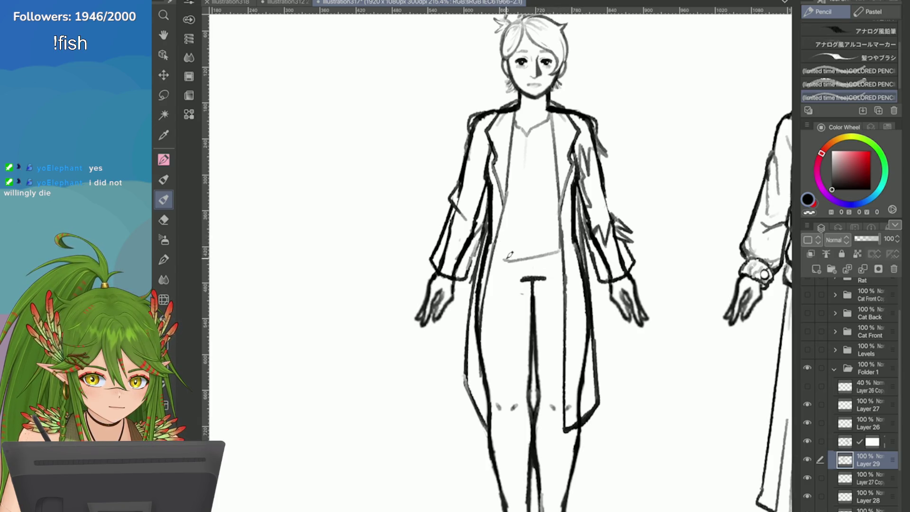
{"action": "left_click_drag", "start_coordinate": [559, 253], "coordinate": [505, 260]}
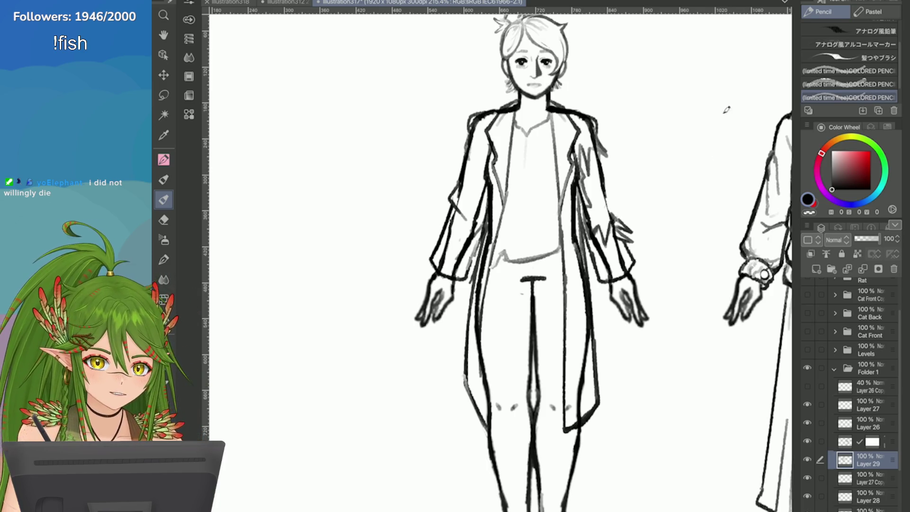
Retrace the left knee outline and extend the left calf and lower-leg outline downward
{"action": "scroll", "coordinate": [726, 110], "scroll_direction": "down", "scroll_amount": 5}
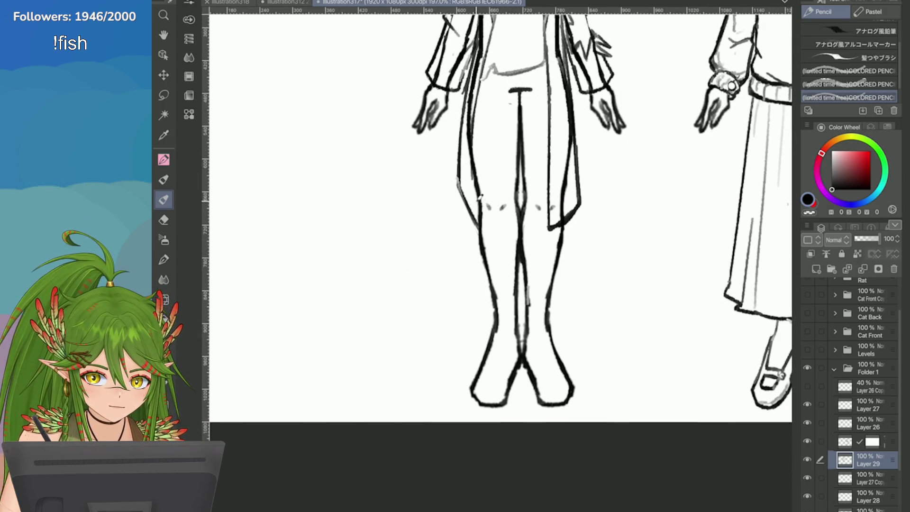
{"action": "mouse_move", "coordinate": [475, 188]}
{"action": "left_mouse_down"}
{"action": "mouse_move", "coordinate": [475, 208]}
{"action": "mouse_move", "coordinate": [504, 258]}
{"action": "left_mouse_up"}
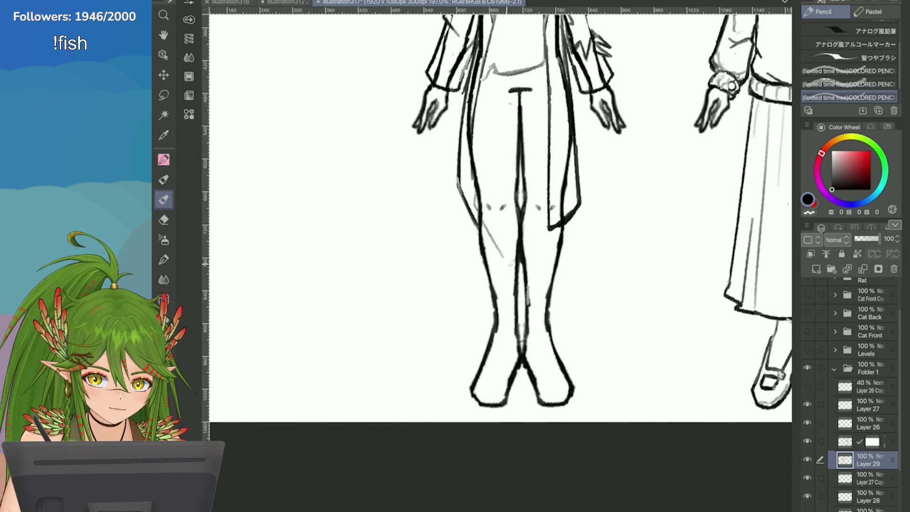
{"action": "key", "text": "ctrl+z"}
{"action": "left_click_drag", "start_coordinate": [473, 162], "coordinate": [491, 235]}
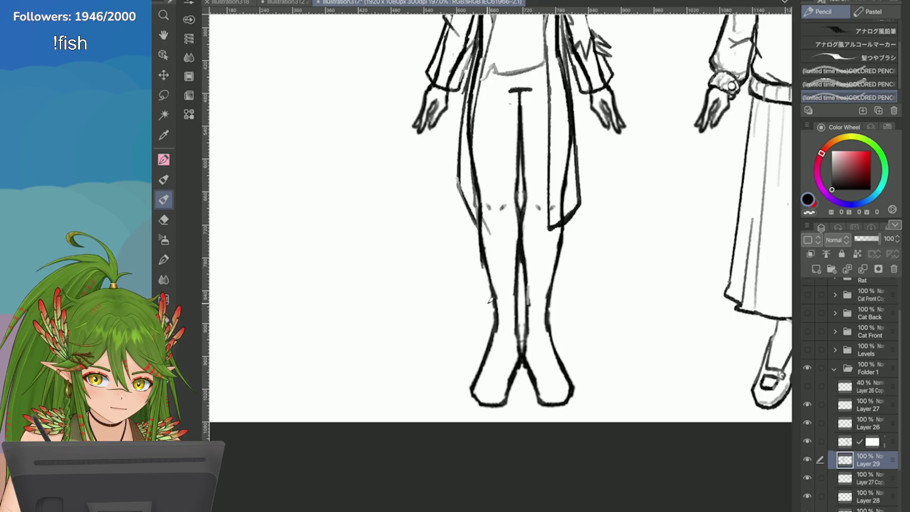
{"action": "left_click_drag", "start_coordinate": [477, 213], "coordinate": [491, 290]}
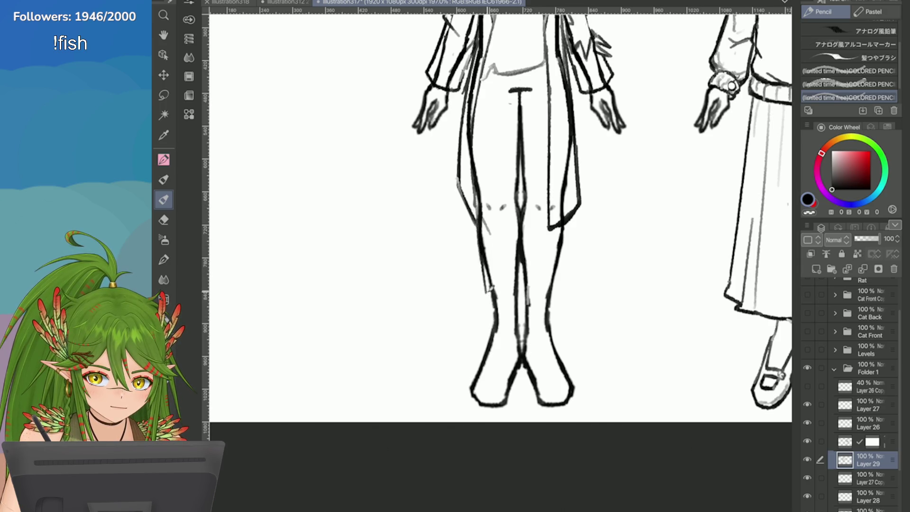
{"action": "left_click_drag", "start_coordinate": [485, 256], "coordinate": [492, 324]}
{"action": "left_click_drag", "start_coordinate": [490, 292], "coordinate": [489, 348]}
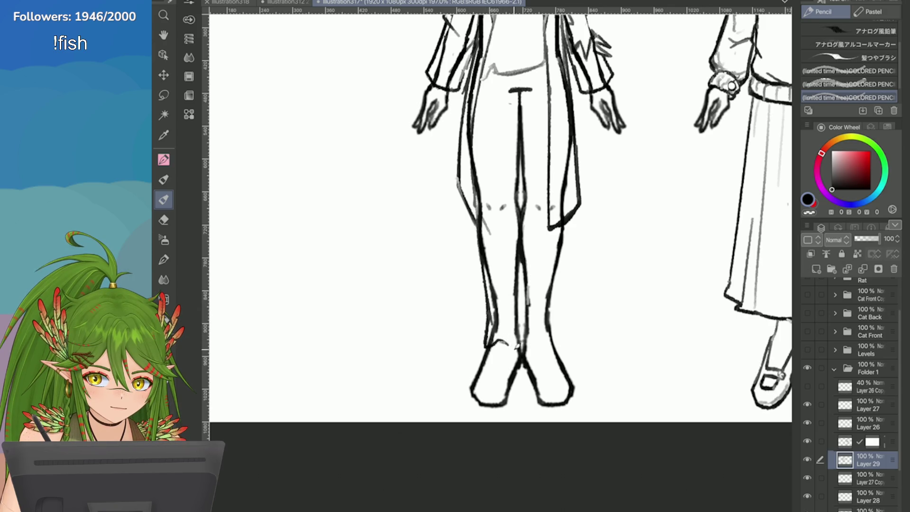
Darken the inner line between the legs from the knees down to the feet
{"action": "left_click_drag", "start_coordinate": [519, 313], "coordinate": [518, 335]}
{"action": "left_click_drag", "start_coordinate": [523, 256], "coordinate": [525, 339]}
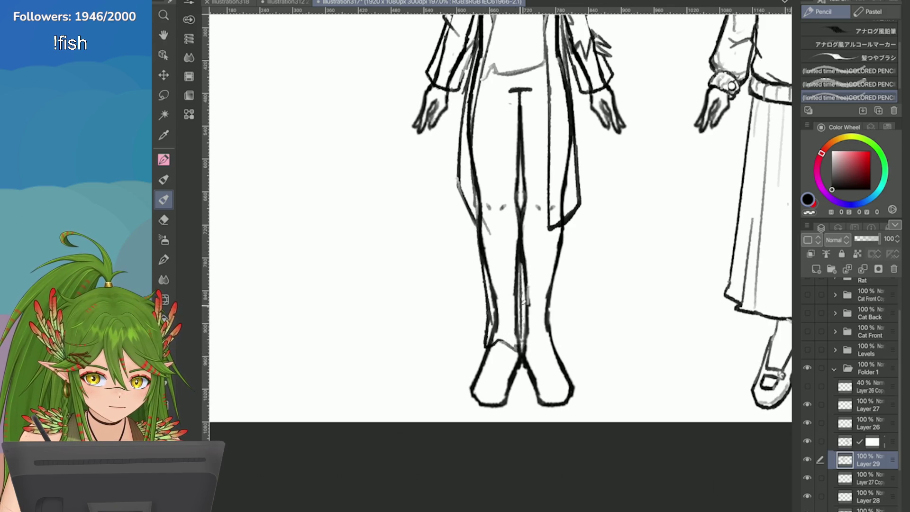
{"action": "left_click_drag", "start_coordinate": [520, 305], "coordinate": [523, 345]}
{"action": "left_click_drag", "start_coordinate": [523, 158], "coordinate": [521, 230]}
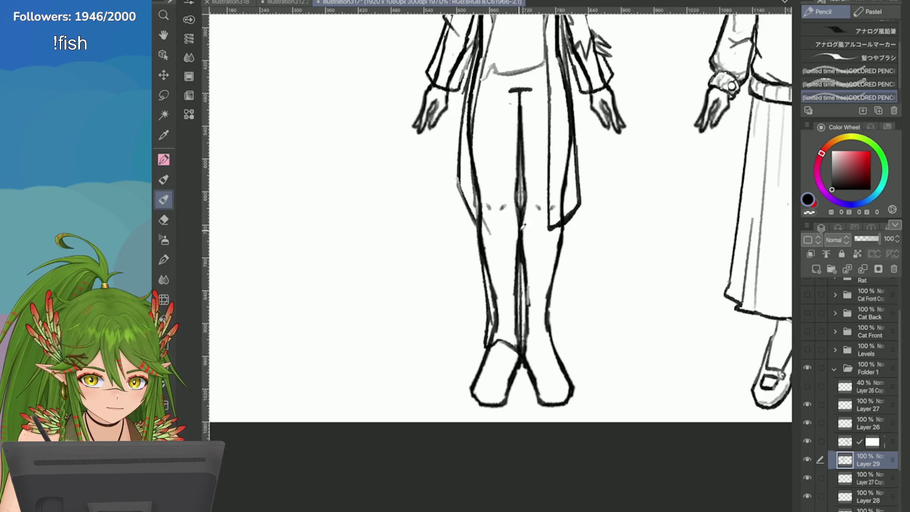
{"action": "left_click_drag", "start_coordinate": [523, 199], "coordinate": [511, 251]}
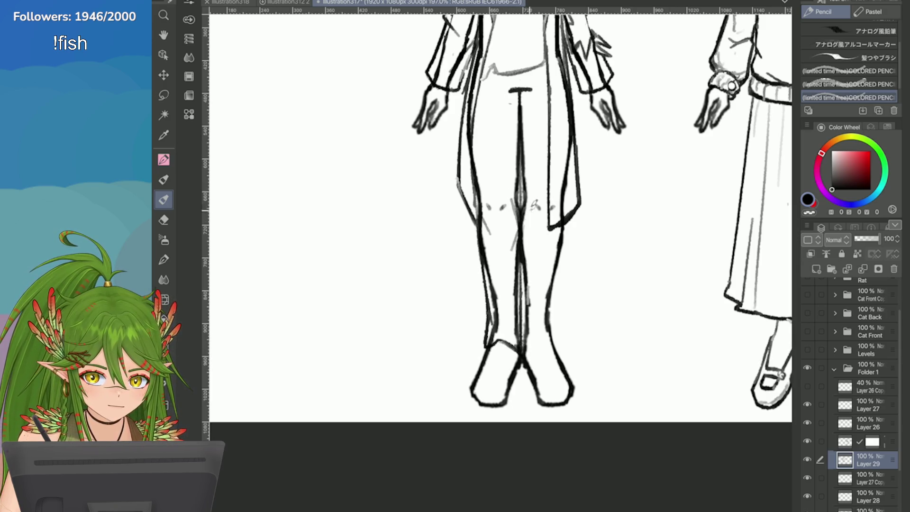
{"action": "scroll", "coordinate": [526, 218], "scroll_direction": "down", "scroll_amount": 1}
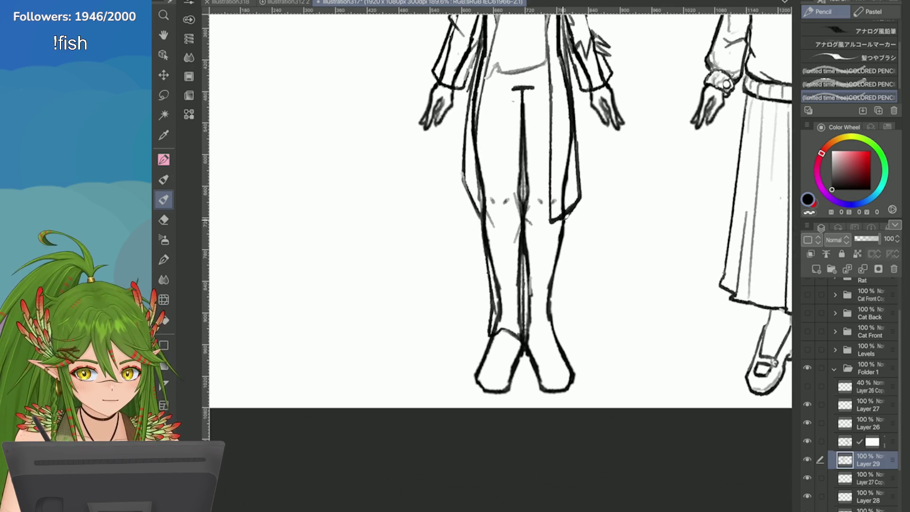
Retrace the right leg's outer and inner lines, then save the character sheet
{"action": "left_click_drag", "start_coordinate": [567, 220], "coordinate": [558, 325]}
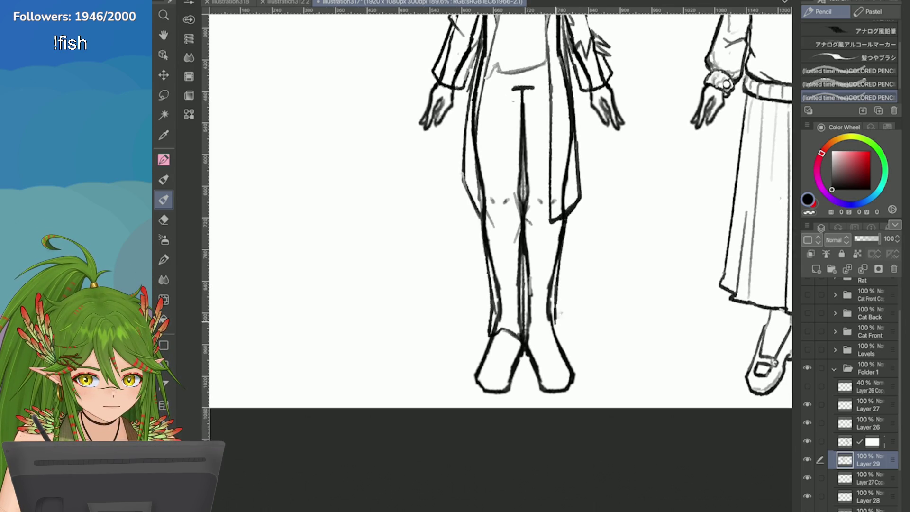
{"action": "left_click_drag", "start_coordinate": [559, 285], "coordinate": [555, 315]}
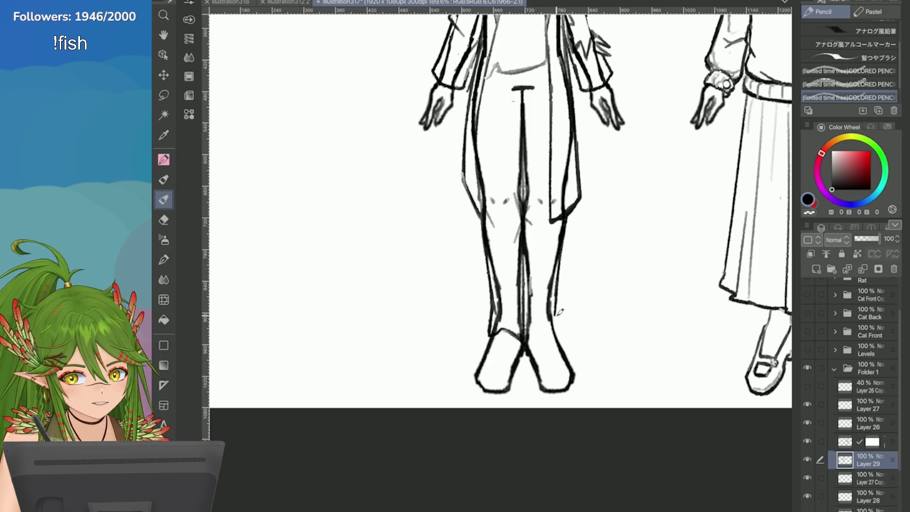
{"action": "mouse_move", "coordinate": [554, 307]}
{"action": "left_mouse_down"}
{"action": "mouse_move", "coordinate": [557, 328]}
{"action": "mouse_move", "coordinate": [531, 327]}
{"action": "left_mouse_up"}
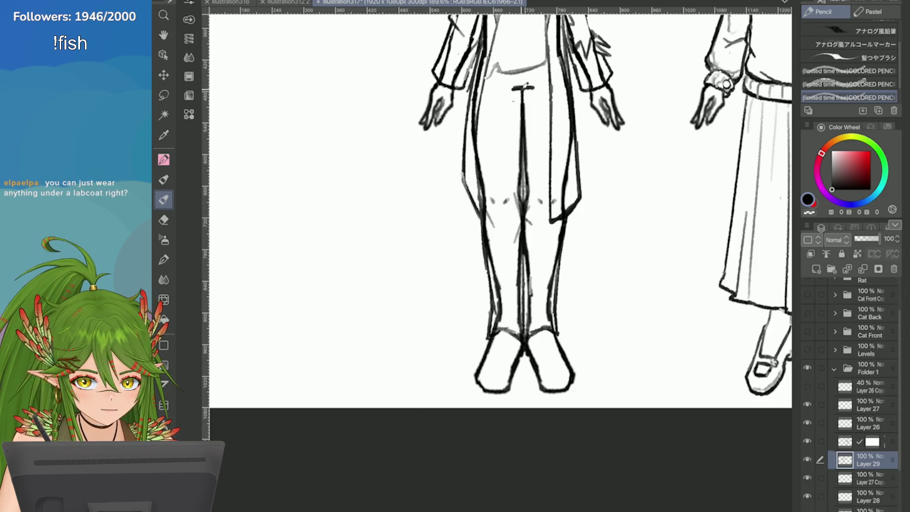
{"action": "scroll", "coordinate": [671, 222], "scroll_direction": "down", "scroll_amount": 3}
{"action": "key", "text": "ctrl+s"}
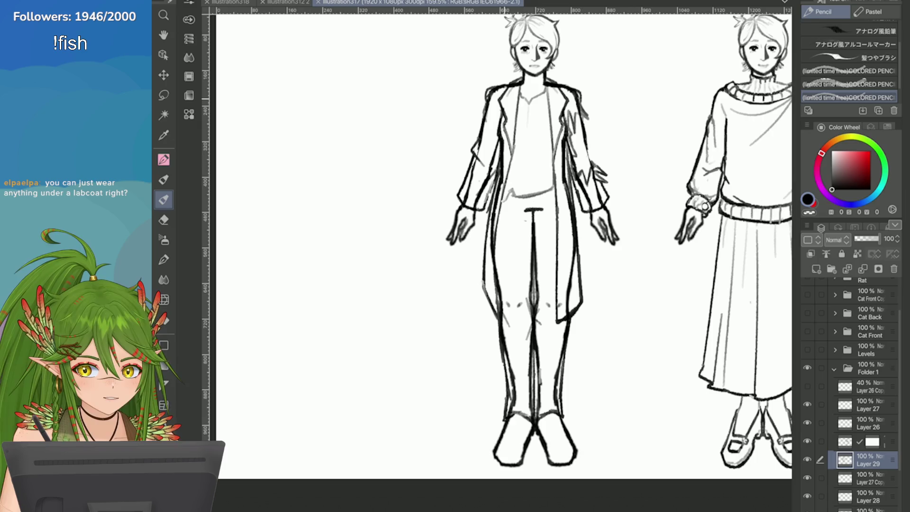
Replace a trial stroke by the right knee with a short, cleaner stroke
{"action": "mouse_move", "coordinate": [559, 388]}
{"action": "left_mouse_down"}
{"action": "mouse_move", "coordinate": [548, 404]}
{"action": "mouse_move", "coordinate": [538, 399]}
{"action": "mouse_move", "coordinate": [560, 381]}
{"action": "mouse_move", "coordinate": [543, 384]}
{"action": "mouse_move", "coordinate": [537, 406]}
{"action": "left_mouse_up"}
{"action": "key", "text": "ctrl+z"}
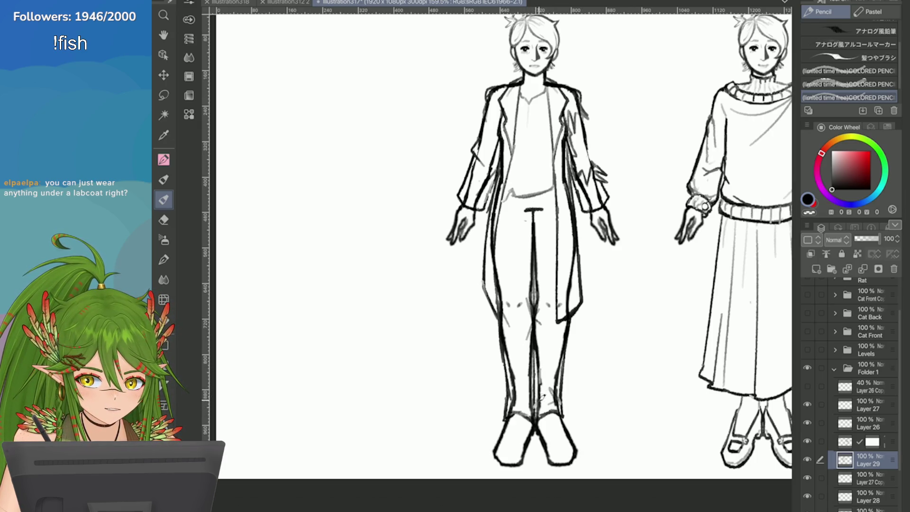
{"action": "left_click_drag", "start_coordinate": [564, 358], "coordinate": [559, 368]}
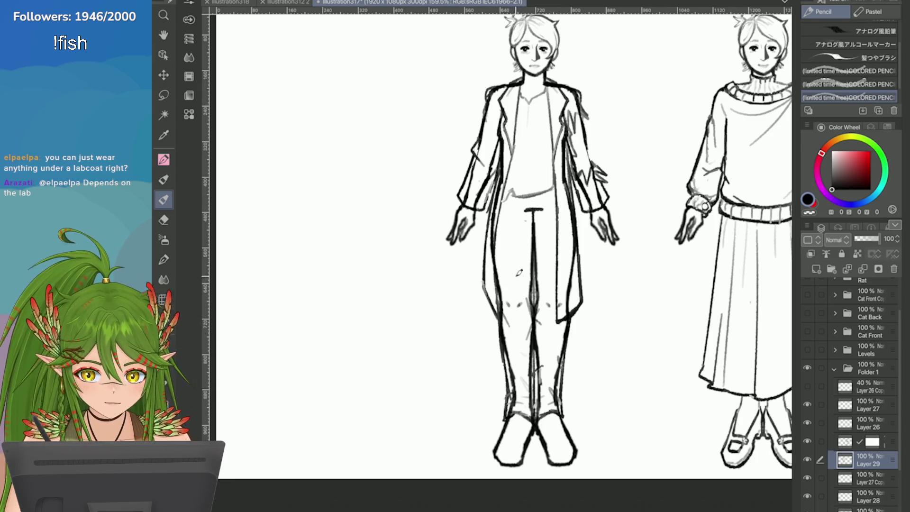
{"action": "key", "text": "ctrl+plus"}
{"action": "key", "text": "m"}
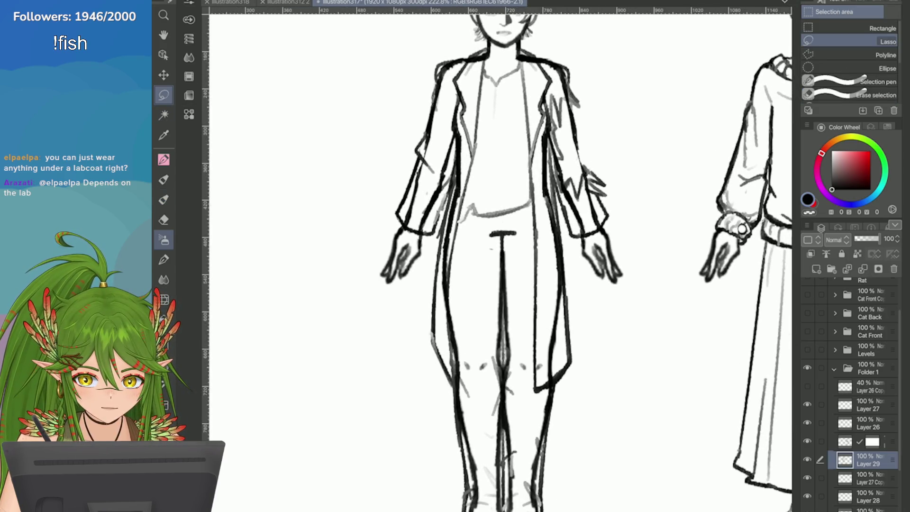
{"action": "left_click", "coordinate": [164, 199]}
{"action": "key", "text": "ctrl+minus"}
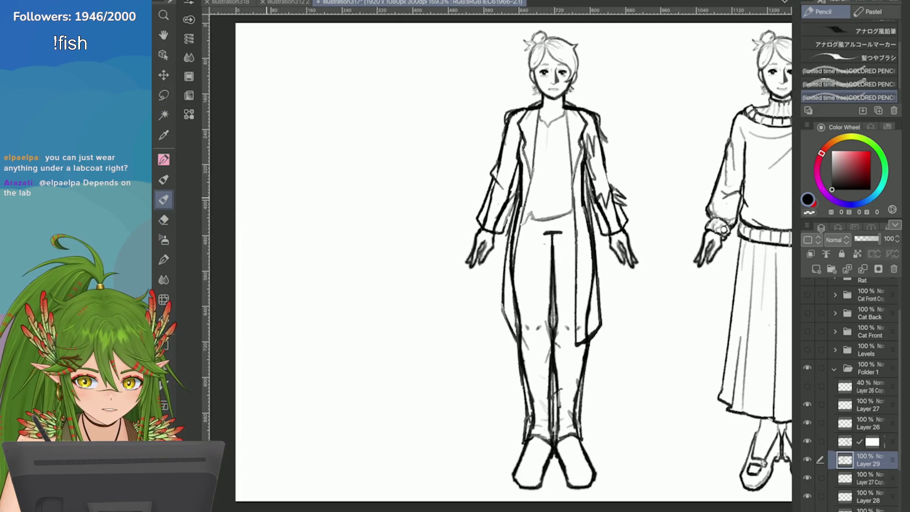
Zoom in on the man's waist and erase the grey sketch lines there
{"action": "key", "text": "ctrl+plus"}
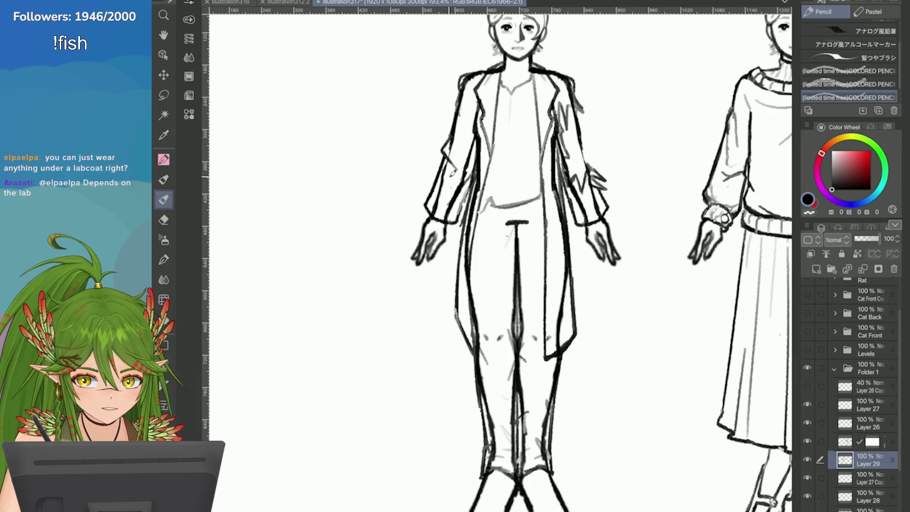
{"action": "key", "text": "ctrl+plus"}
{"action": "key", "text": "ctrl+minus"}
{"action": "key", "text": "e"}
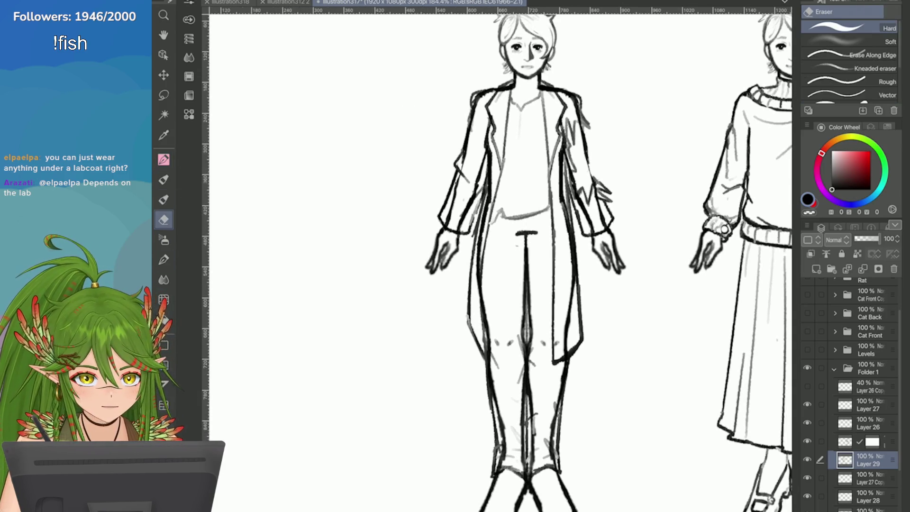
{"action": "key", "text": "ctrl+plus"}
{"action": "mouse_move", "coordinate": [469, 190]}
{"action": "left_mouse_down"}
{"action": "mouse_move", "coordinate": [459, 213]}
{"action": "mouse_move", "coordinate": [501, 204]}
{"action": "mouse_move", "coordinate": [519, 220]}
{"action": "left_mouse_up"}
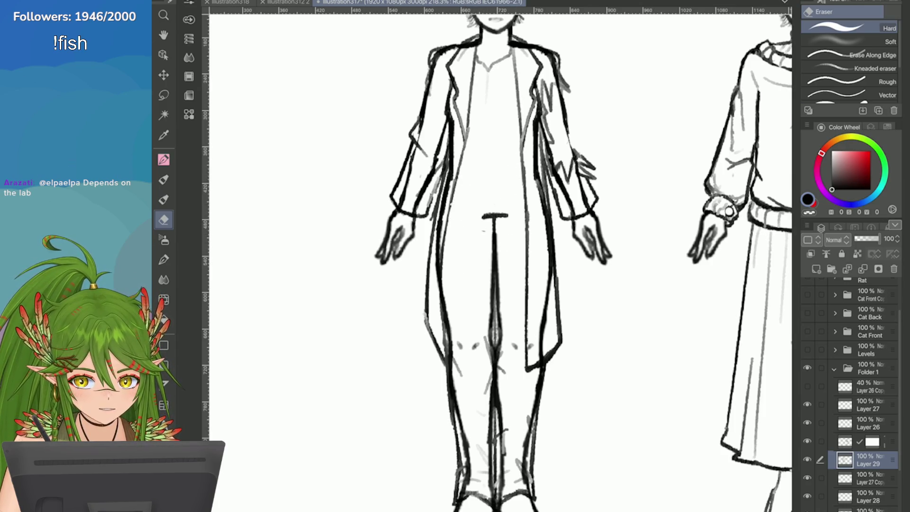
{"action": "key", "text": "p"}
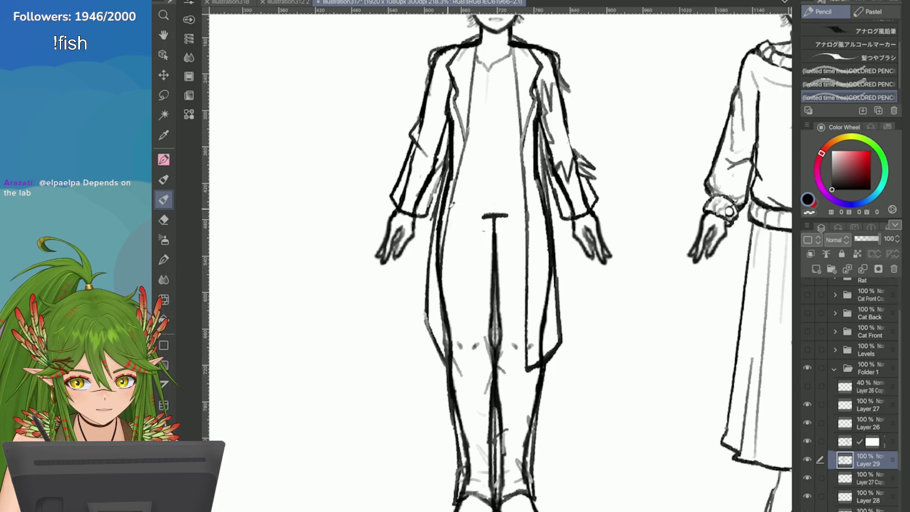
Zoom out to both figures and try darker waistline strokes, then undo them
{"action": "key", "text": "ctrl+minus"}
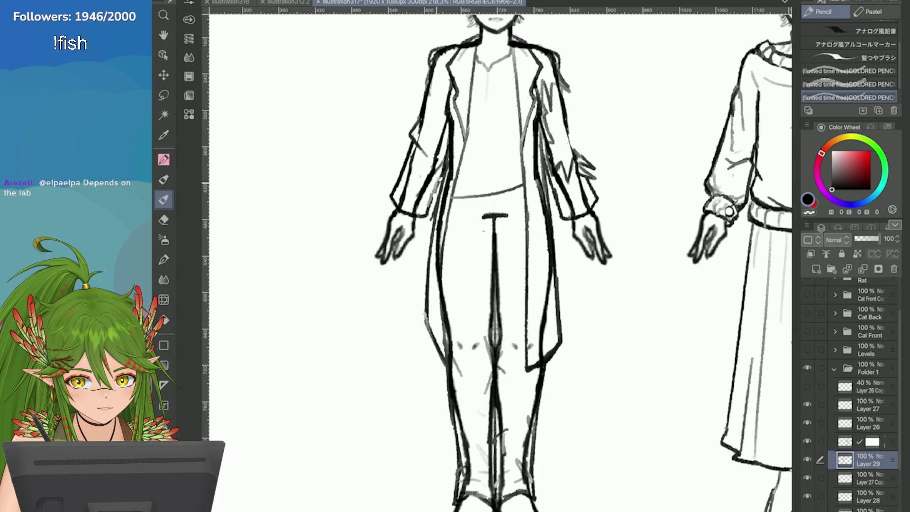
{"action": "key", "text": "ctrl+minus"}
{"action": "scroll", "coordinate": [469, 184], "scroll_direction": "down", "scroll_amount": 3}
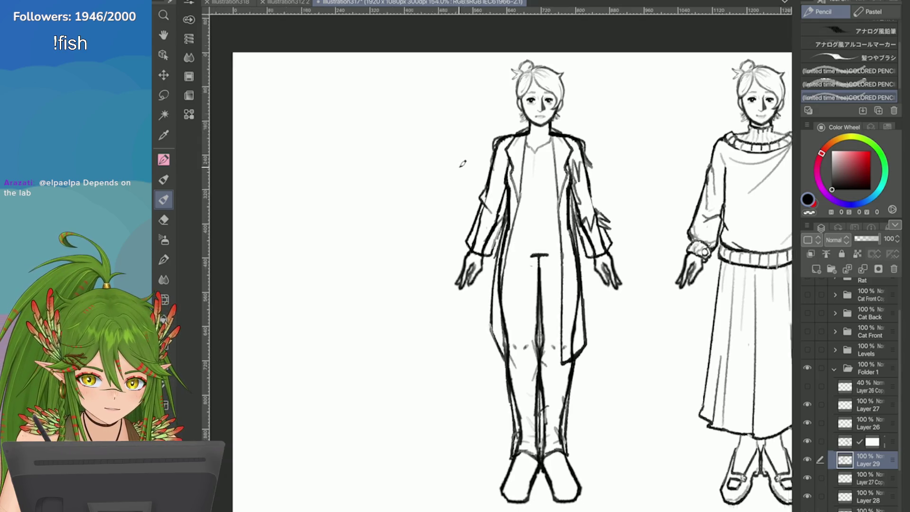
{"action": "scroll", "coordinate": [492, 203], "scroll_direction": "up", "scroll_amount": 2}
{"action": "left_click_drag", "start_coordinate": [514, 217], "coordinate": [491, 222]}
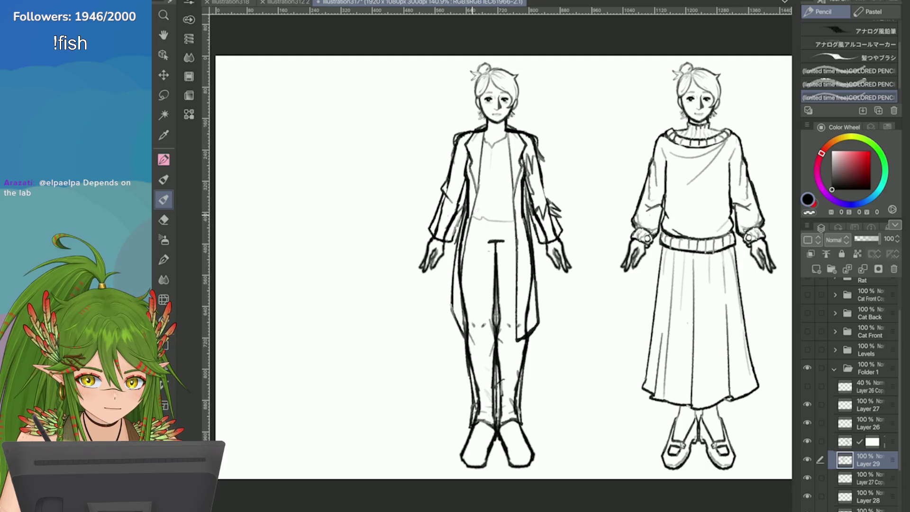
{"action": "left_click_drag", "start_coordinate": [515, 220], "coordinate": [469, 225]}
{"action": "key", "text": "ctrl+z"}
{"action": "key", "text": "ctrl+z"}
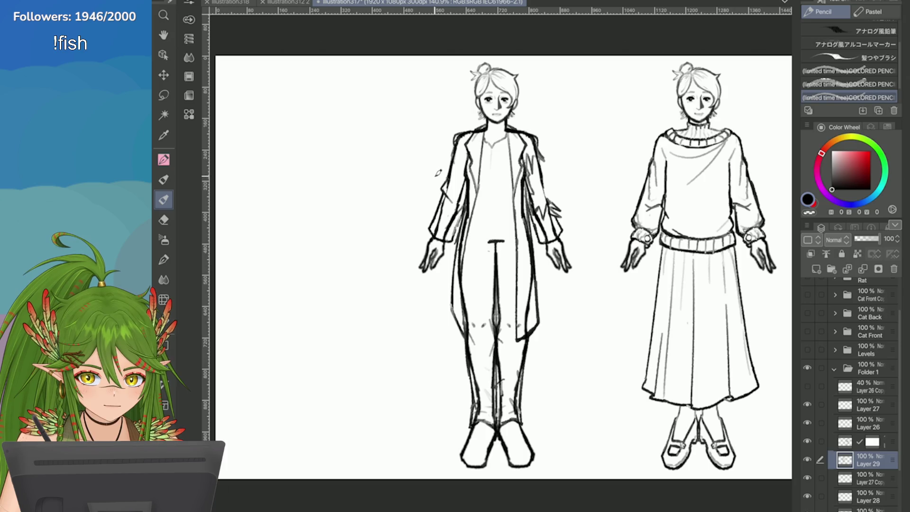
{"action": "scroll", "coordinate": [438, 173], "scroll_direction": "up", "scroll_amount": 2}
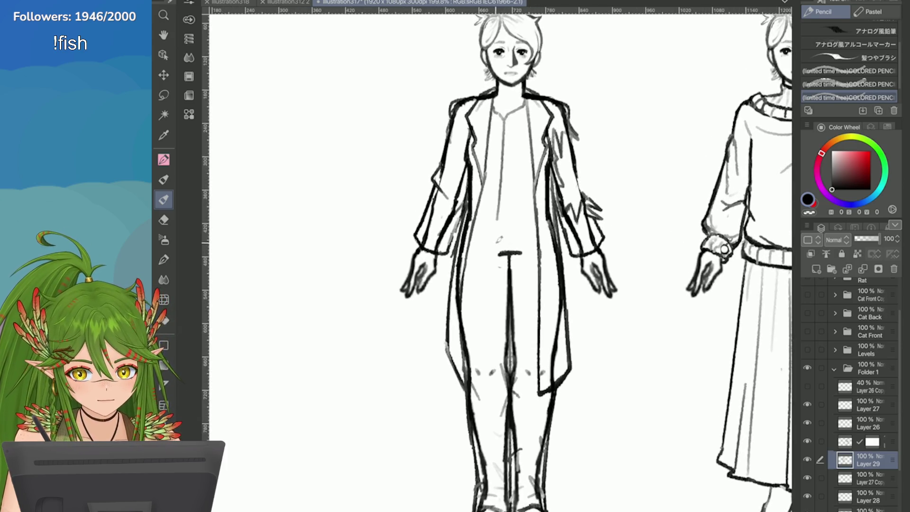
Undo the trial torso line and redraw the waist as a smooth, darkened curve
{"action": "mouse_move", "coordinate": [510, 108]}
{"action": "left_mouse_down"}
{"action": "mouse_move", "coordinate": [511, 258]}
{"action": "mouse_move", "coordinate": [505, 243]}
{"action": "mouse_move", "coordinate": [479, 241]}
{"action": "left_mouse_up"}
{"action": "key", "text": "ctrl+z"}
{"action": "key", "text": "ctrl+z"}
{"action": "key", "text": "ctrl+z"}
{"action": "key", "text": "ctrl+z"}
{"action": "key", "text": "ctrl+z"}
{"action": "left_click_drag", "start_coordinate": [536, 236], "coordinate": [491, 240]}
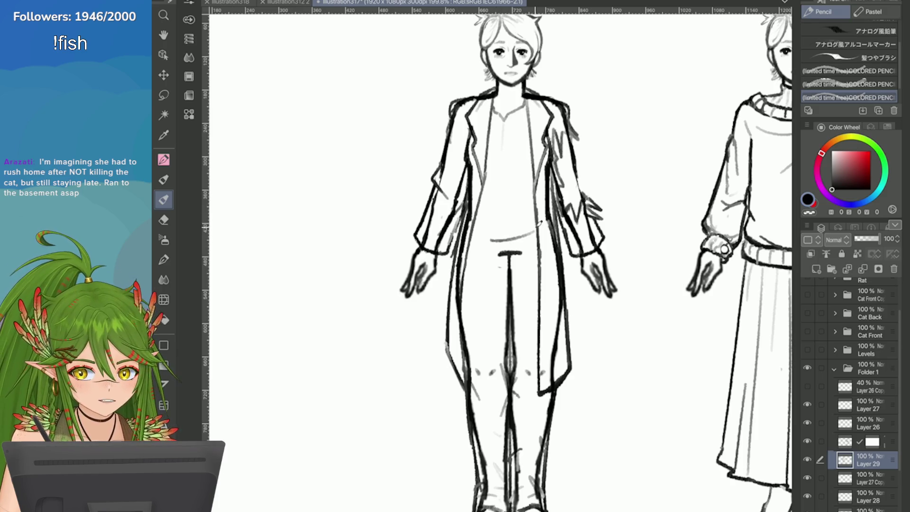
{"action": "left_click_drag", "start_coordinate": [539, 224], "coordinate": [495, 238]}
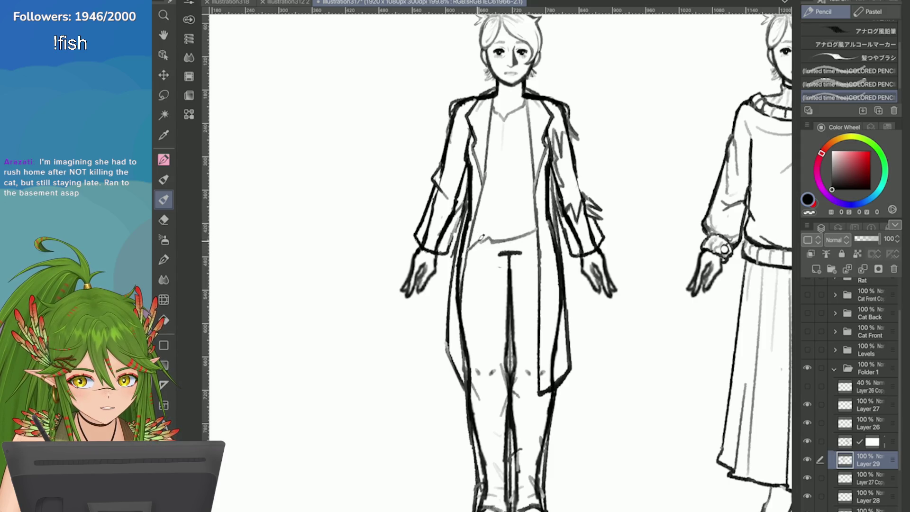
{"action": "left_click_drag", "start_coordinate": [472, 244], "coordinate": [467, 276]}
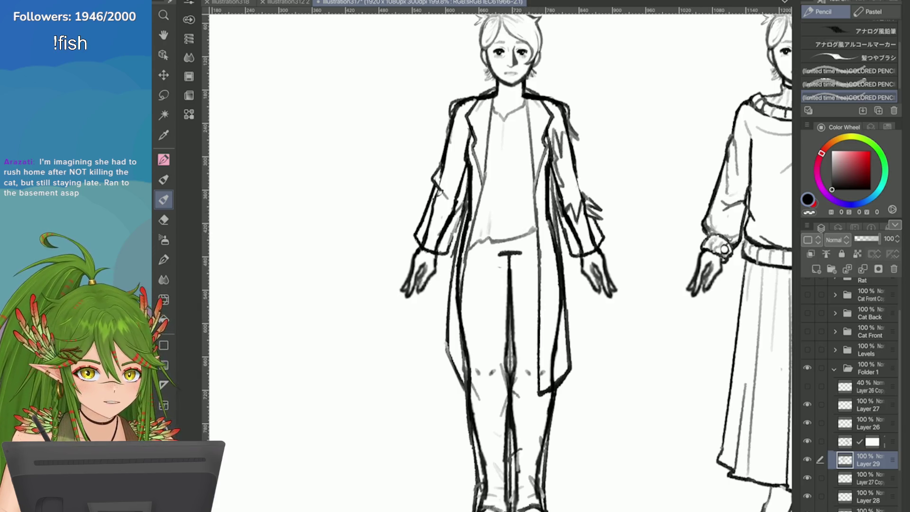
Extend the waist line up toward the coat's right edge and save the drawing
{"action": "key", "text": "ctrl+plus"}
{"action": "key", "text": "e"}
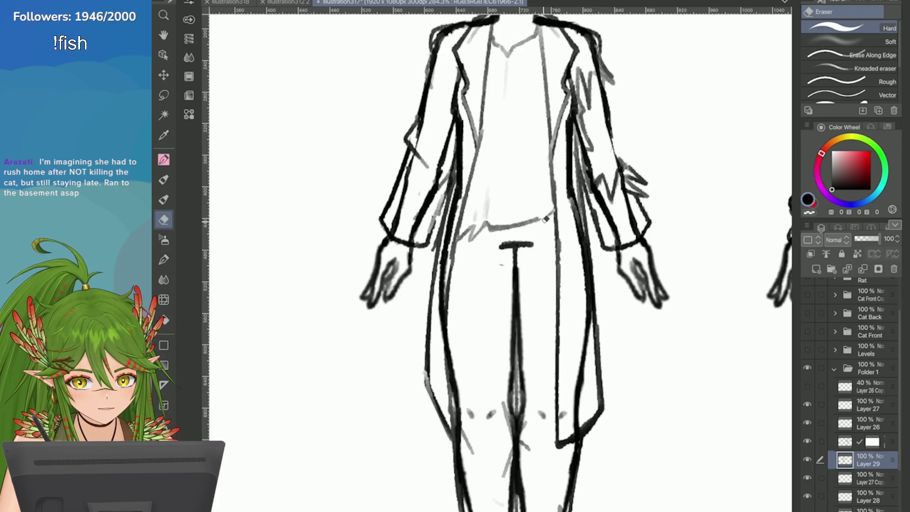
{"action": "key", "text": "p"}
{"action": "scroll", "coordinate": [519, 260], "scroll_direction": "up", "scroll_amount": 1}
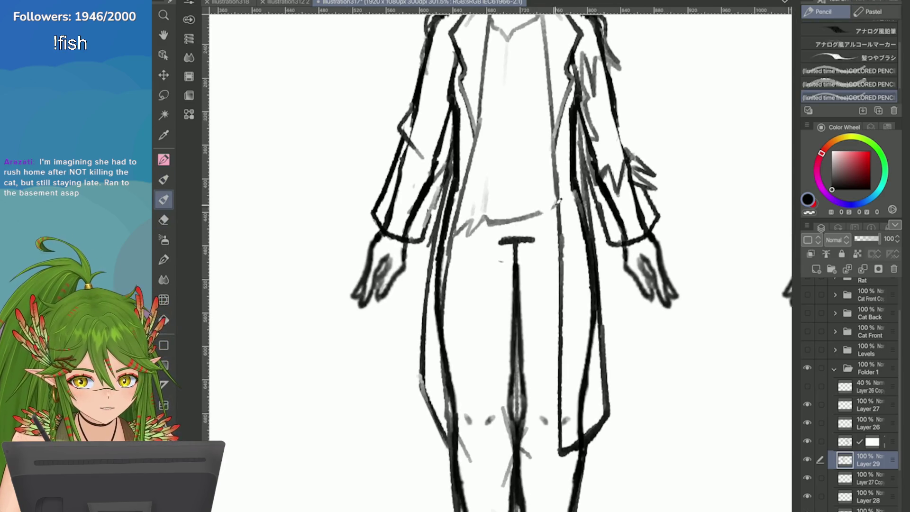
{"action": "left_click_drag", "start_coordinate": [543, 214], "coordinate": [563, 189]}
{"action": "scroll", "coordinate": [706, 360], "scroll_direction": "down", "scroll_amount": 2}
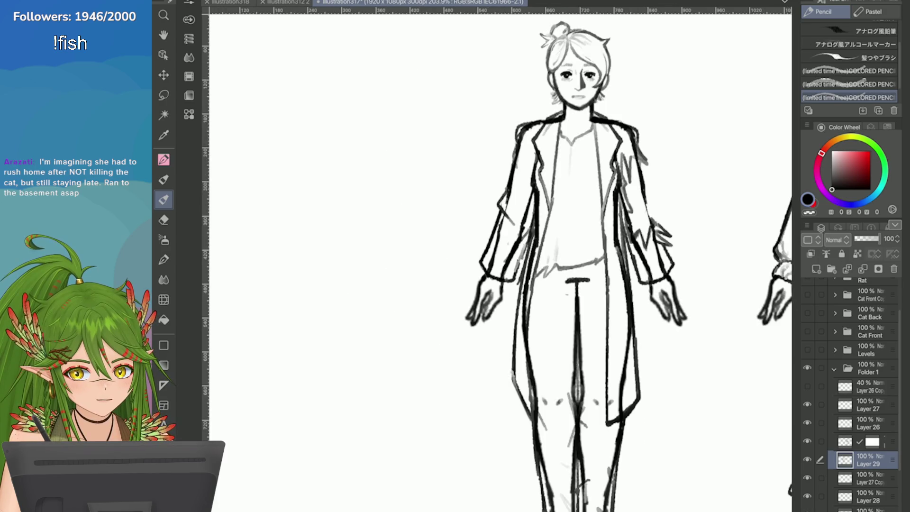
{"action": "scroll", "coordinate": [706, 360], "scroll_direction": "down", "scroll_amount": 2}
{"action": "key", "text": "ctrl+s"}
Reframe the view around the figure, toggling between Eraser and Pencil
{"action": "scroll", "coordinate": [779, 244], "scroll_direction": "up", "scroll_amount": 3}
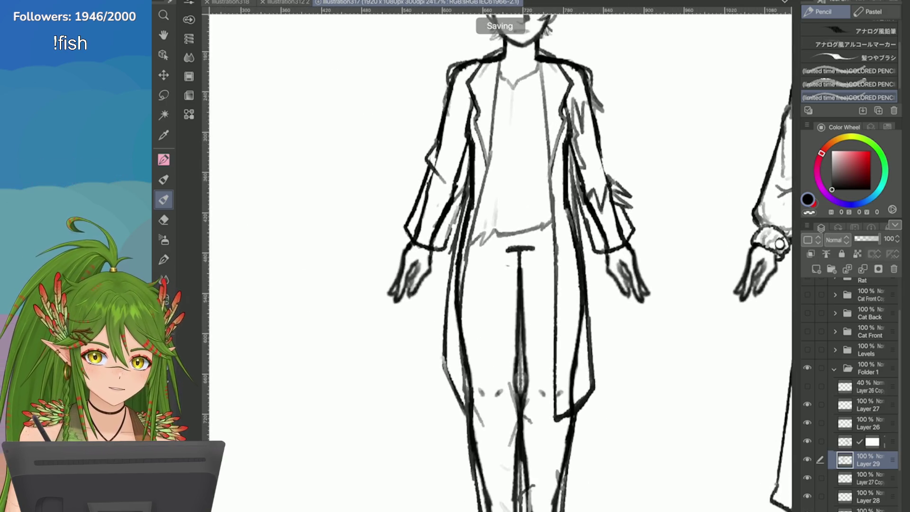
{"action": "left_click_drag", "start_coordinate": [780, 244], "coordinate": [807, 230]}
{"action": "scroll", "coordinate": [645, 189], "scroll_direction": "down", "scroll_amount": 3}
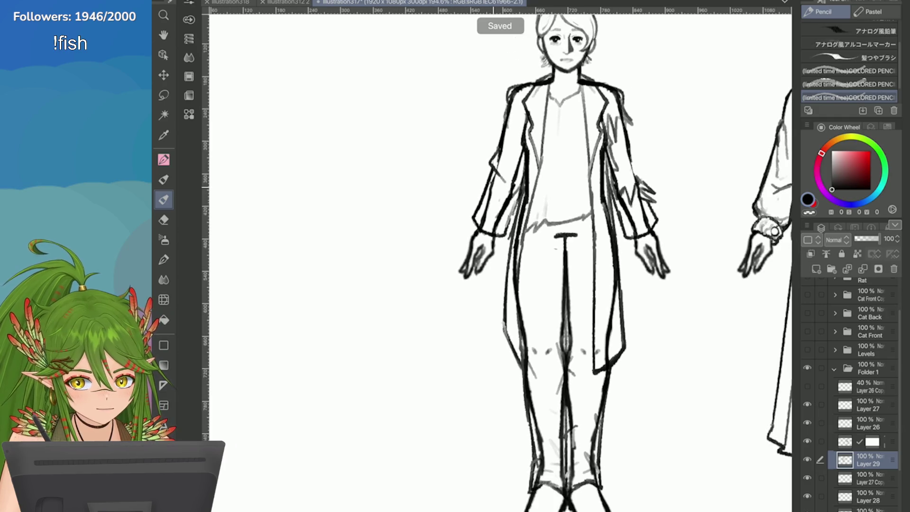
{"action": "scroll", "coordinate": [703, 184], "scroll_direction": "up", "scroll_amount": 2}
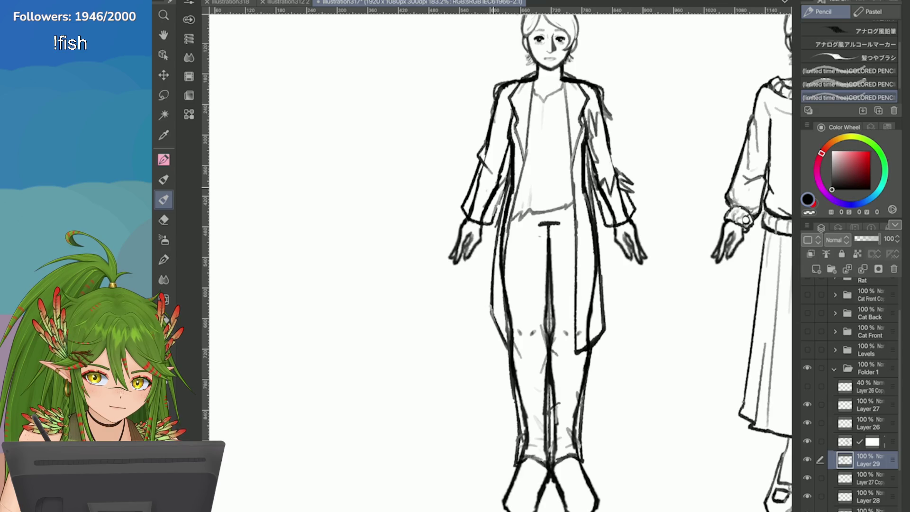
{"action": "scroll", "coordinate": [775, 198], "scroll_direction": "up", "scroll_amount": 1}
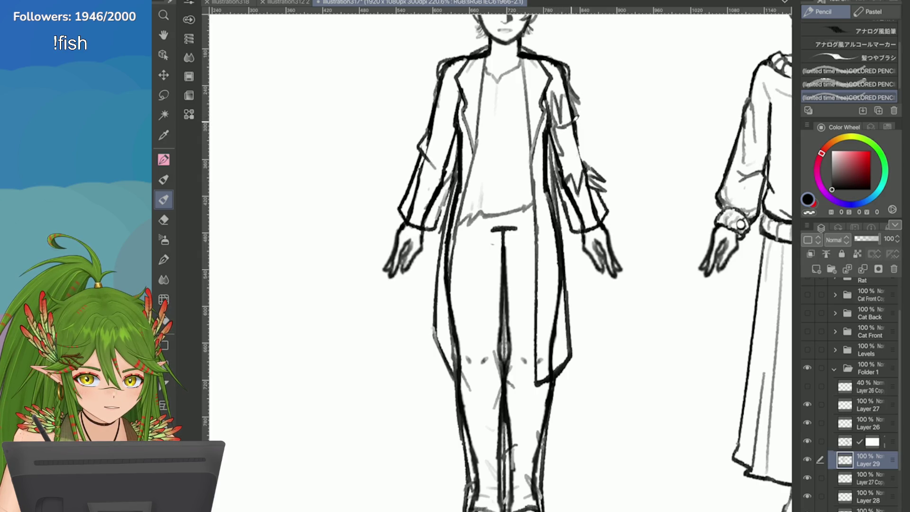
{"action": "scroll", "coordinate": [725, 129], "scroll_direction": "up", "scroll_amount": 3}
{"action": "scroll", "coordinate": [748, 277], "scroll_direction": "down", "scroll_amount": 1}
{"action": "key", "text": "e"}
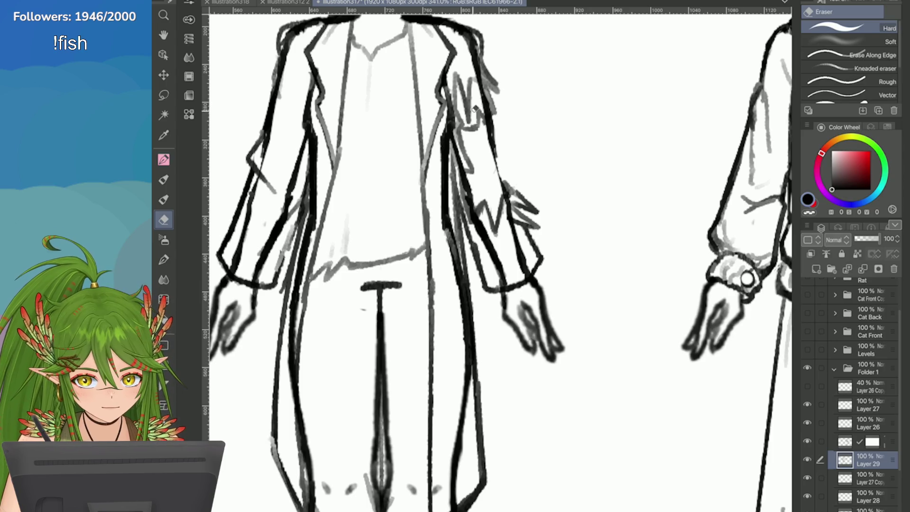
{"action": "key", "text": "p"}
{"action": "scroll", "coordinate": [514, 147], "scroll_direction": "down", "scroll_amount": 3}
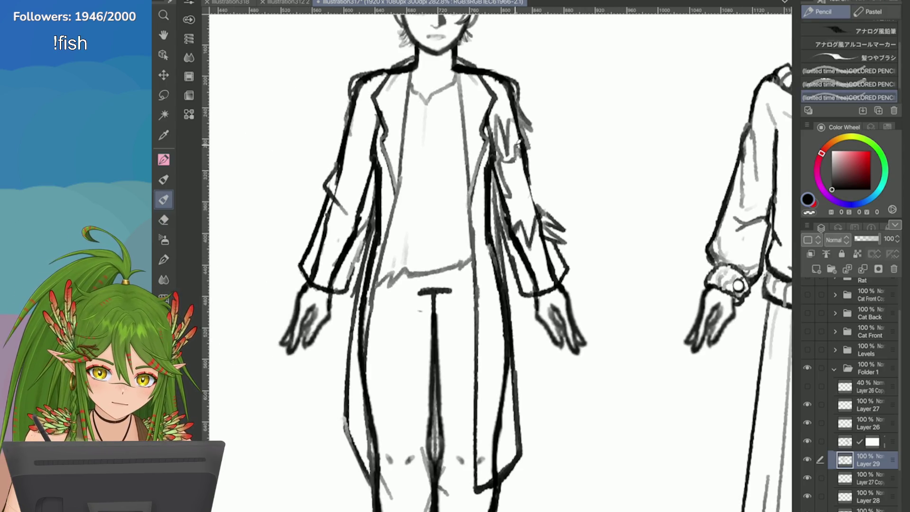
{"action": "scroll", "coordinate": [511, 265], "scroll_direction": "down", "scroll_amount": 2}
{"action": "scroll", "coordinate": [512, 265], "scroll_direction": "up", "scroll_amount": 3}
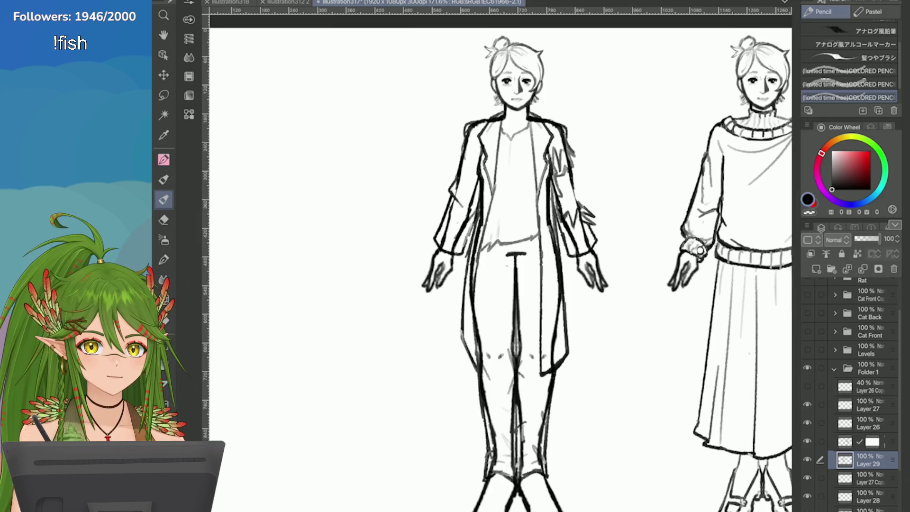
{"action": "scroll", "coordinate": [851, 394], "scroll_direction": "down", "scroll_amount": 1}
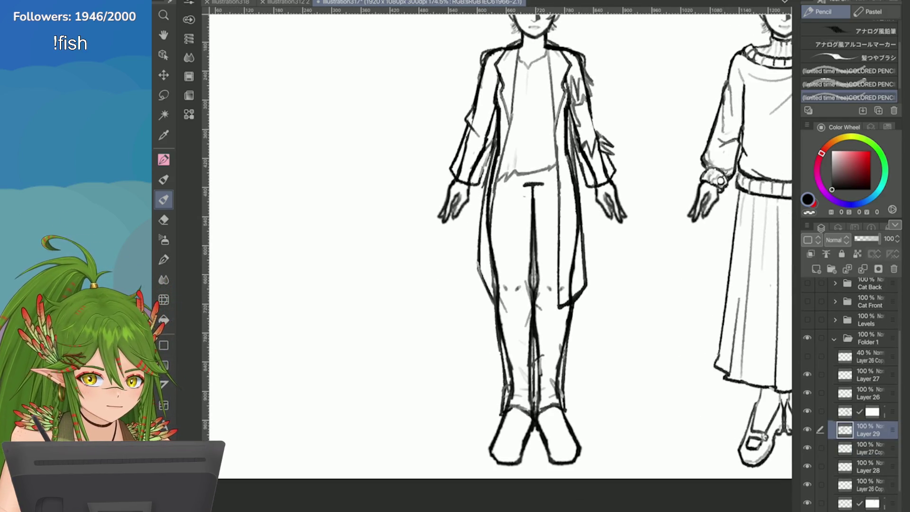
{"action": "scroll", "coordinate": [852, 393], "scroll_direction": "down", "scroll_amount": 1}
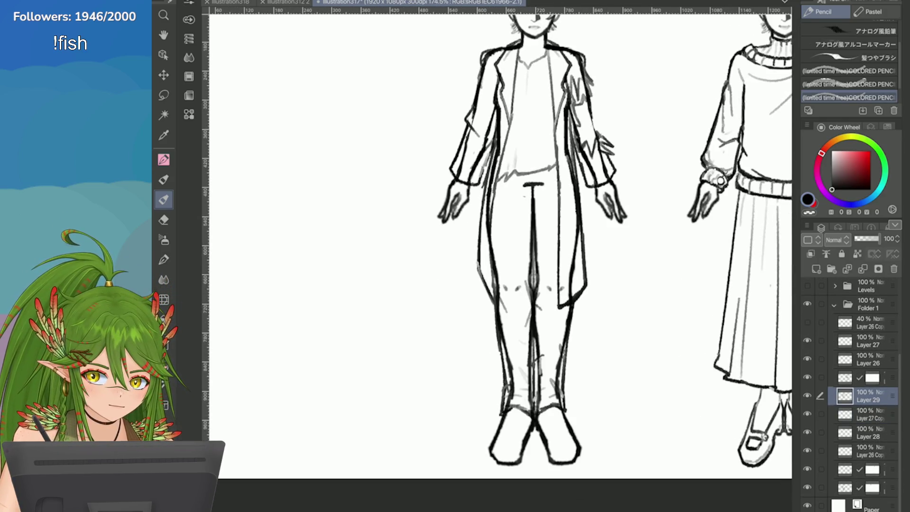
On the masked sketch layer, erase stray lines around the knees and lower legs
{"action": "left_click", "coordinate": [872, 488]}
{"action": "key", "text": "e"}
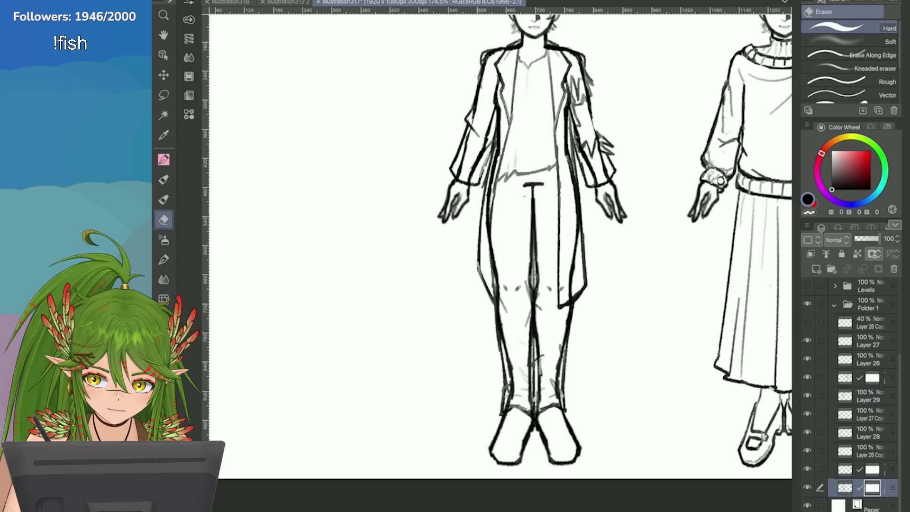
{"action": "mouse_move", "coordinate": [508, 360]}
{"action": "left_mouse_down"}
{"action": "mouse_move", "coordinate": [515, 386]}
{"action": "mouse_move", "coordinate": [505, 400]}
{"action": "mouse_move", "coordinate": [557, 396]}
{"action": "mouse_move", "coordinate": [576, 170]}
{"action": "mouse_move", "coordinate": [555, 49]}
{"action": "left_mouse_up"}
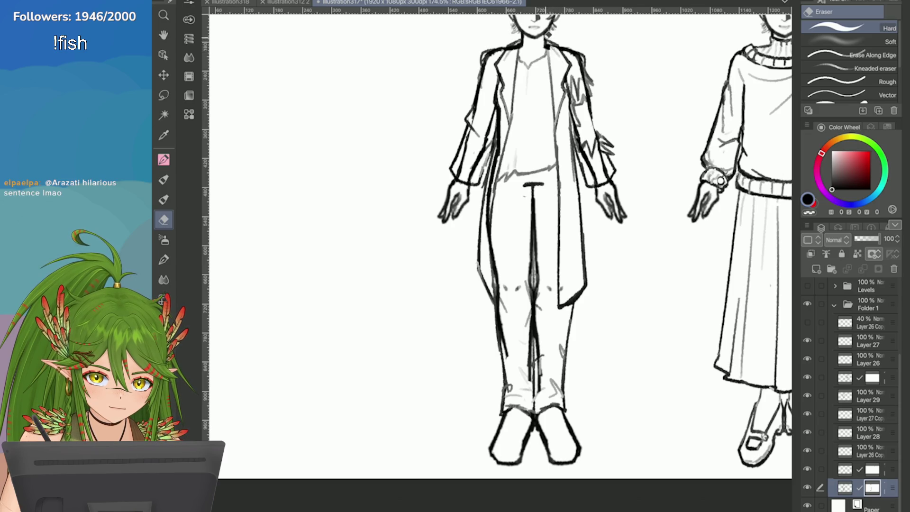
{"action": "scroll", "coordinate": [555, 49], "scroll_direction": "up", "scroll_amount": 2}
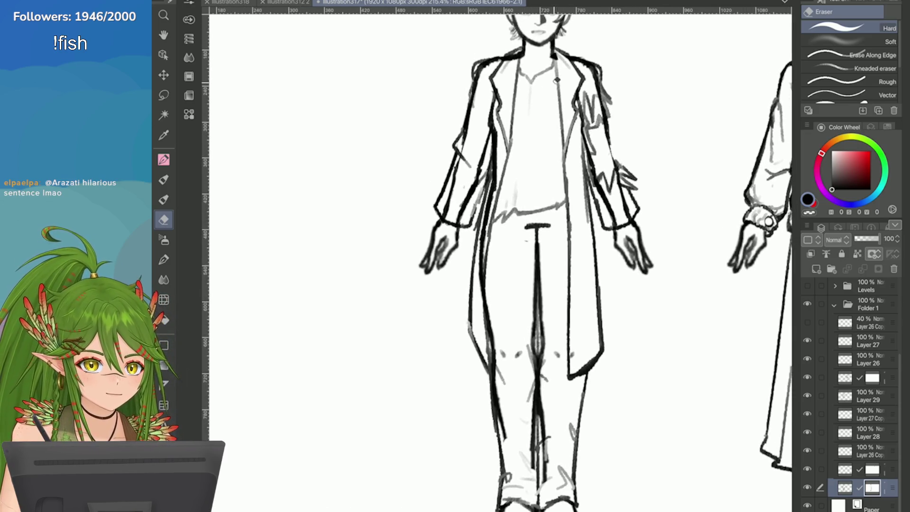
{"action": "scroll", "coordinate": [560, 50], "scroll_direction": "up", "scroll_amount": 1}
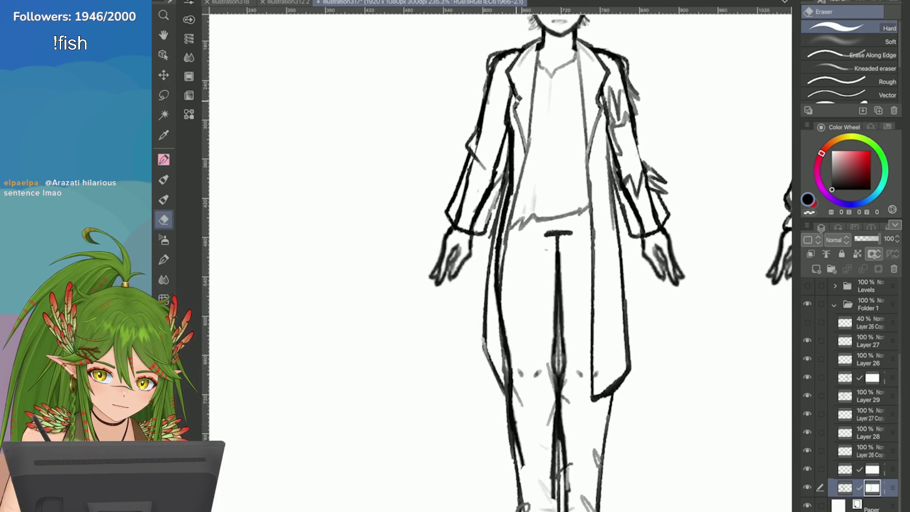
Lighten the sketch lines along the coat's left inner edge and the trousers' centre line at the knees
{"action": "mouse_move", "coordinate": [518, 99]}
{"action": "left_mouse_down"}
{"action": "mouse_move", "coordinate": [518, 167]}
{"action": "mouse_move", "coordinate": [499, 268]}
{"action": "left_mouse_up"}
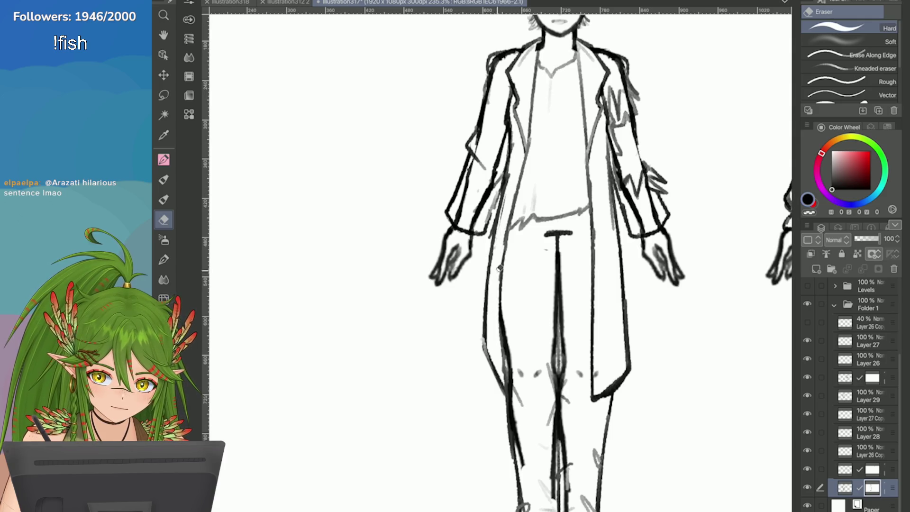
{"action": "mouse_move", "coordinate": [505, 194]}
{"action": "left_mouse_down"}
{"action": "mouse_move", "coordinate": [500, 226]}
{"action": "mouse_move", "coordinate": [516, 180]}
{"action": "mouse_move", "coordinate": [507, 175]}
{"action": "left_mouse_up"}
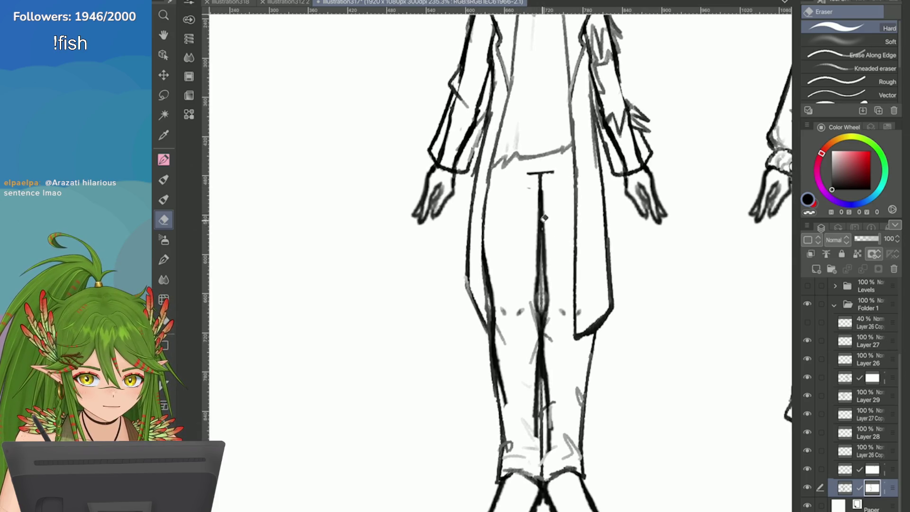
{"action": "left_click_drag", "start_coordinate": [543, 214], "coordinate": [544, 348]}
{"action": "key", "text": "ctrl+z"}
{"action": "left_click_drag", "start_coordinate": [545, 192], "coordinate": [545, 324]}
{"action": "mouse_move", "coordinate": [543, 282]}
{"action": "left_mouse_down"}
{"action": "mouse_move", "coordinate": [550, 443]}
{"action": "mouse_move", "coordinate": [535, 389]}
{"action": "mouse_move", "coordinate": [535, 240]}
{"action": "left_mouse_up"}
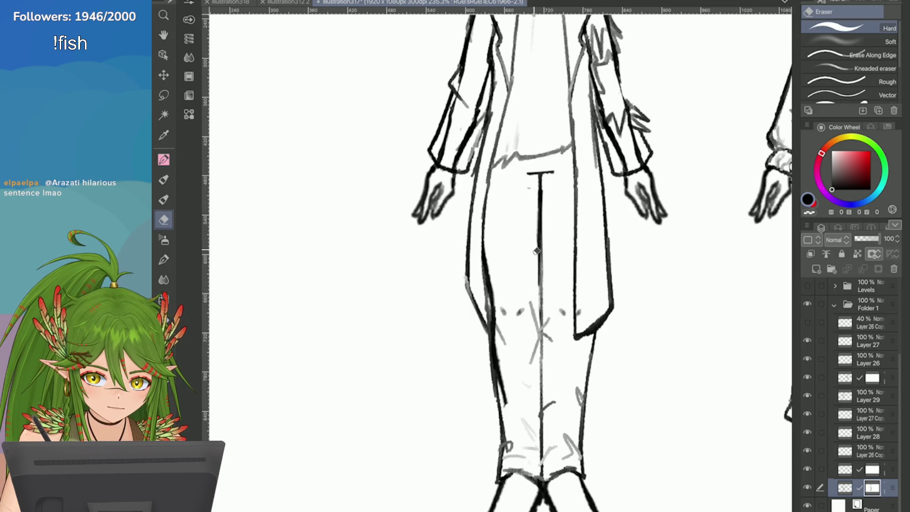
{"action": "key", "text": "ctrl+minus"}
{"action": "key", "text": "ctrl+minus"}
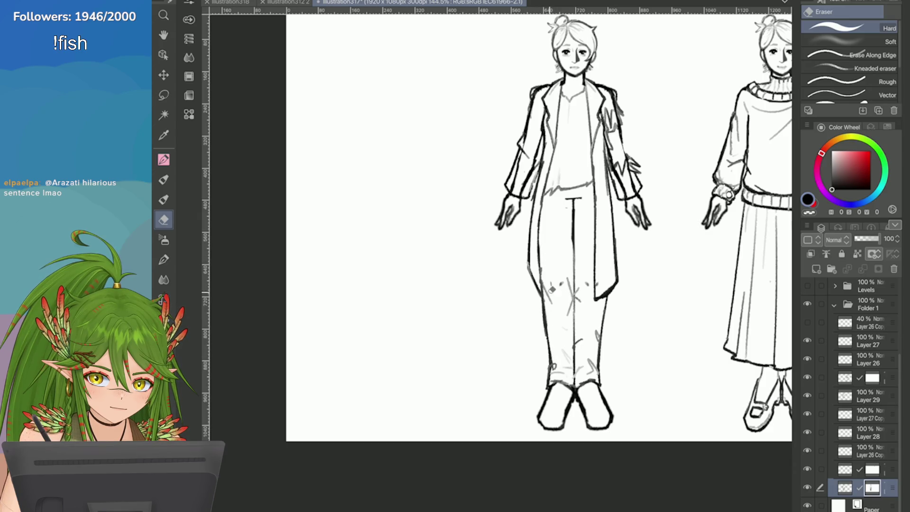
{"action": "key", "text": "ctrl+minus"}
{"action": "key", "text": "ctrl+minus"}
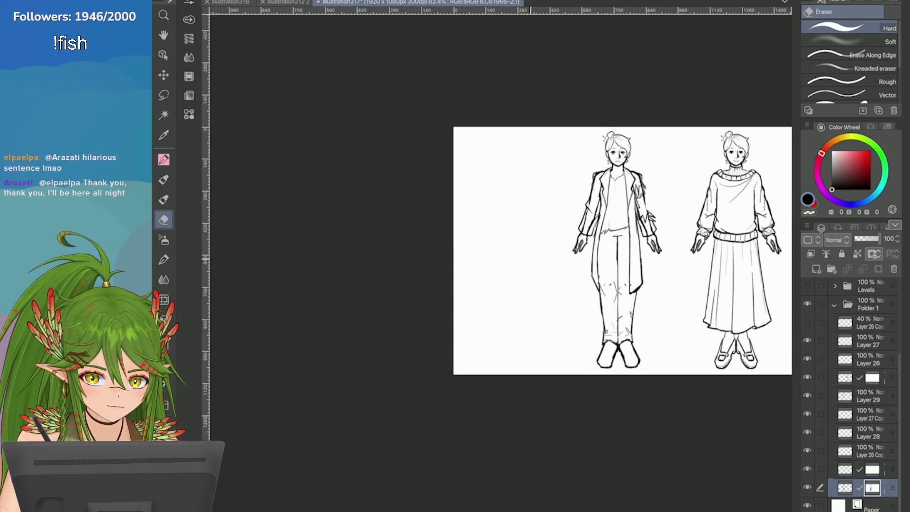
{"action": "key", "text": "ctrl+plus"}
{"action": "key", "text": "ctrl+plus"}
{"action": "key", "text": "ctrl+plus"}
On Layer 29, erase the old left and right trouser-leg outlines down to the hems
{"action": "key", "text": "o"}
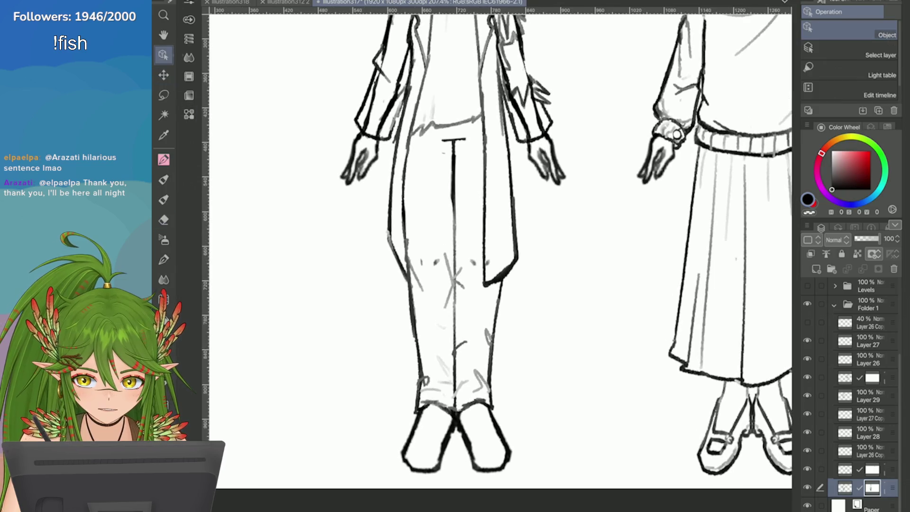
{"action": "key", "text": "e"}
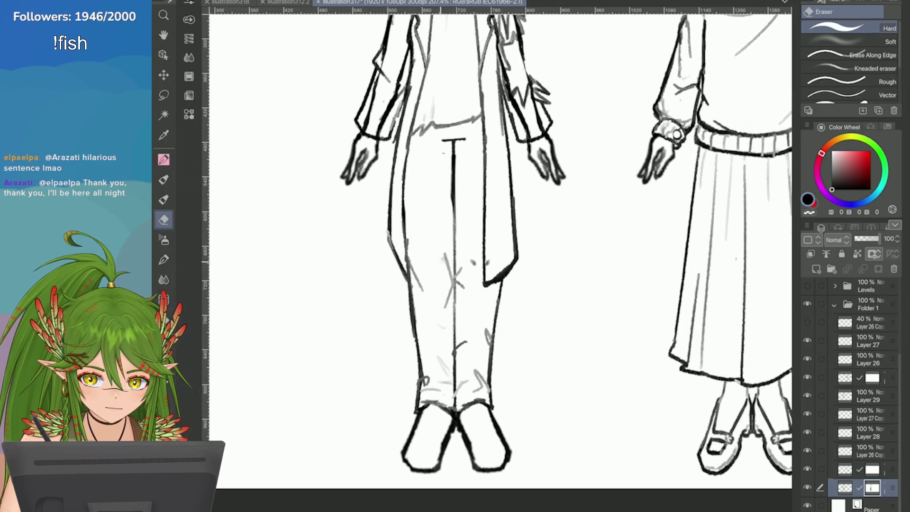
{"action": "key", "text": "o"}
{"action": "left_click", "coordinate": [487, 264]}
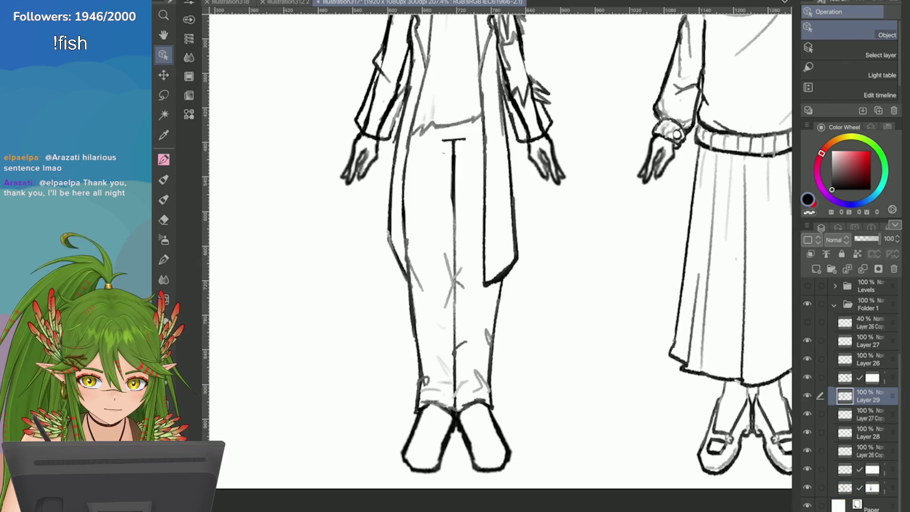
{"action": "key", "text": "ctrl+minus"}
{"action": "key", "text": "e"}
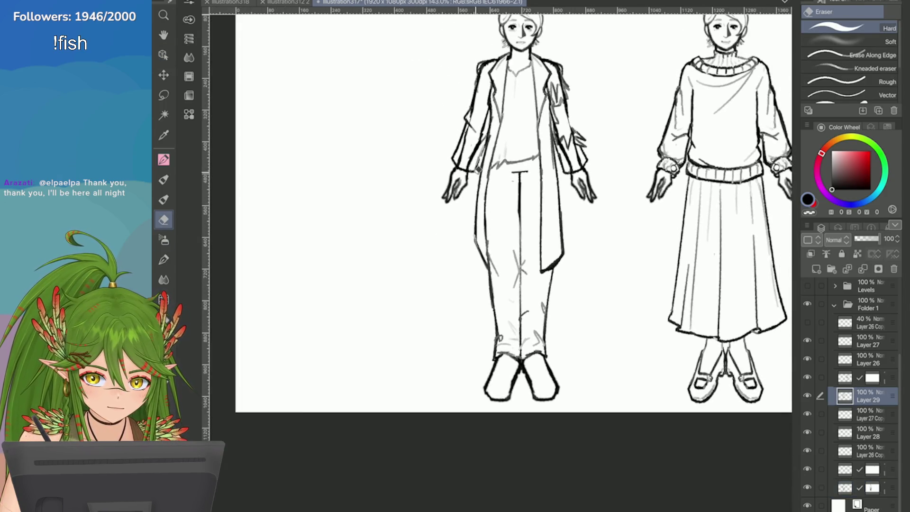
{"action": "left_click_drag", "start_coordinate": [484, 225], "coordinate": [498, 331]}
{"action": "left_click_drag", "start_coordinate": [547, 284], "coordinate": [547, 350]}
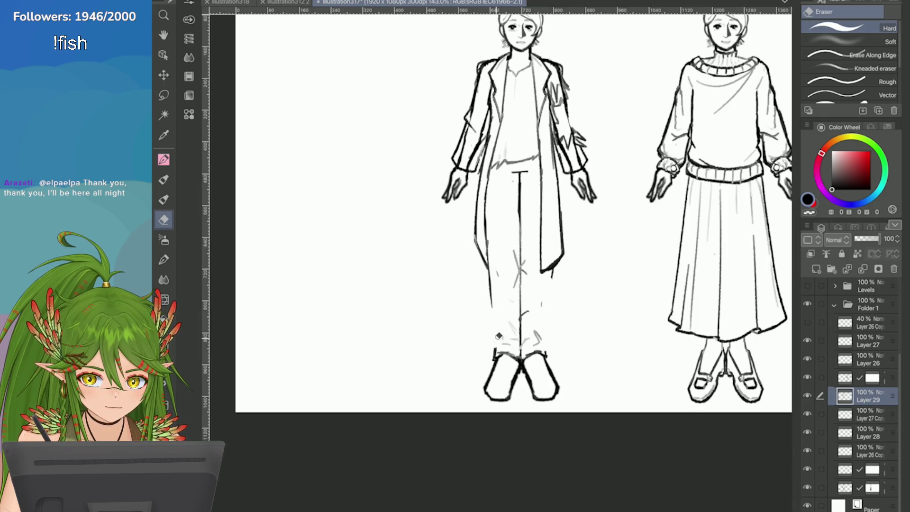
{"action": "left_click_drag", "start_coordinate": [495, 334], "coordinate": [491, 355]}
With the Pencil, extend the coat's inner edge down toward the hem
{"action": "key", "text": "ctrl+plus"}
{"action": "key", "text": "ctrl+minus"}
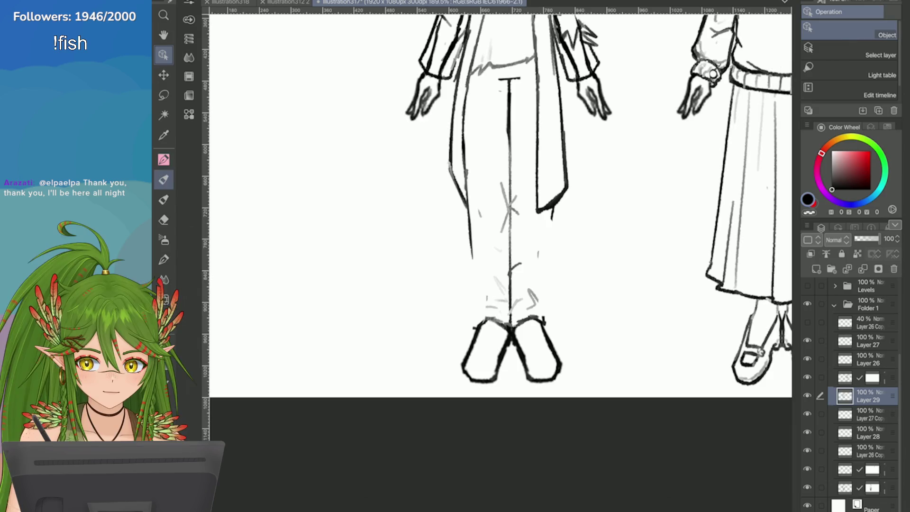
{"action": "key", "text": "p"}
{"action": "key", "text": "ctrl+minus"}
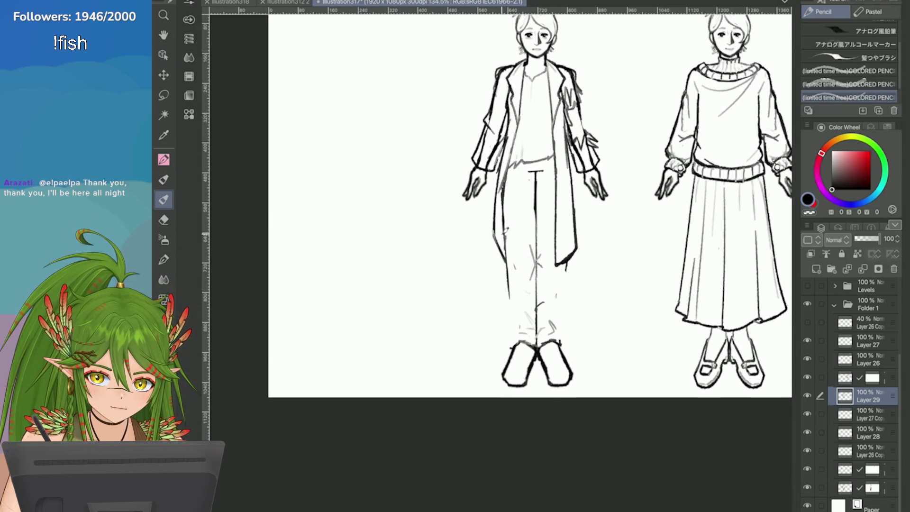
{"action": "key", "text": "ctrl+plus"}
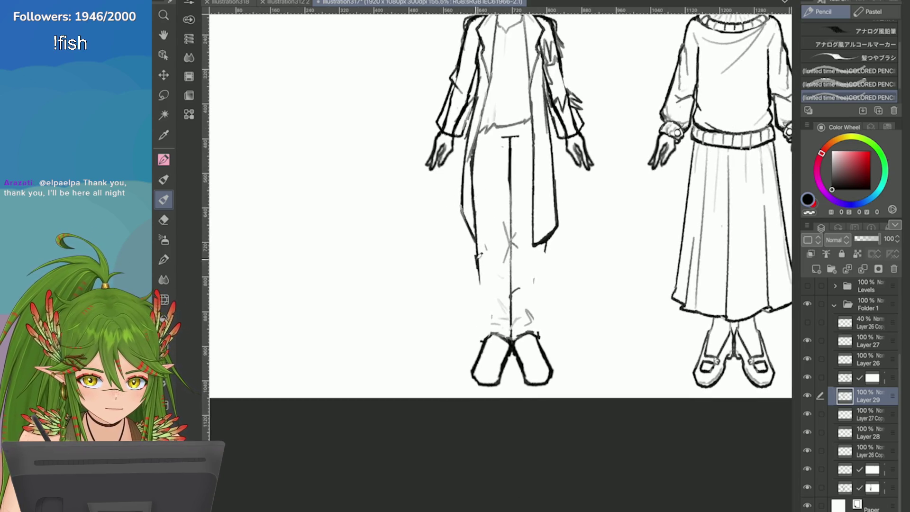
{"action": "left_click_drag", "start_coordinate": [473, 200], "coordinate": [483, 350]}
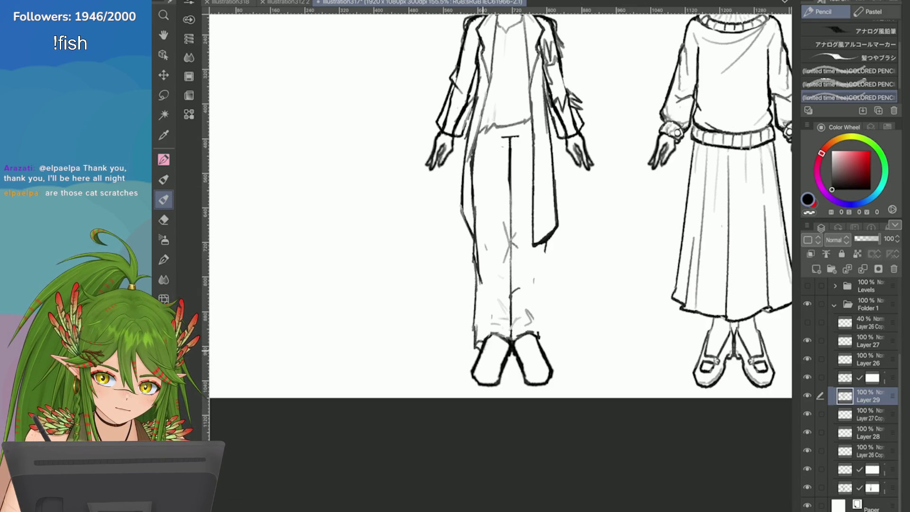
Draw the right trouser leg's outer line, then redraw it straighter with a small hook
{"action": "mouse_move", "coordinate": [546, 237]}
{"action": "left_mouse_down"}
{"action": "mouse_move", "coordinate": [552, 334]}
{"action": "mouse_move", "coordinate": [539, 337]}
{"action": "left_mouse_up"}
{"action": "key", "text": "ctrl+z"}
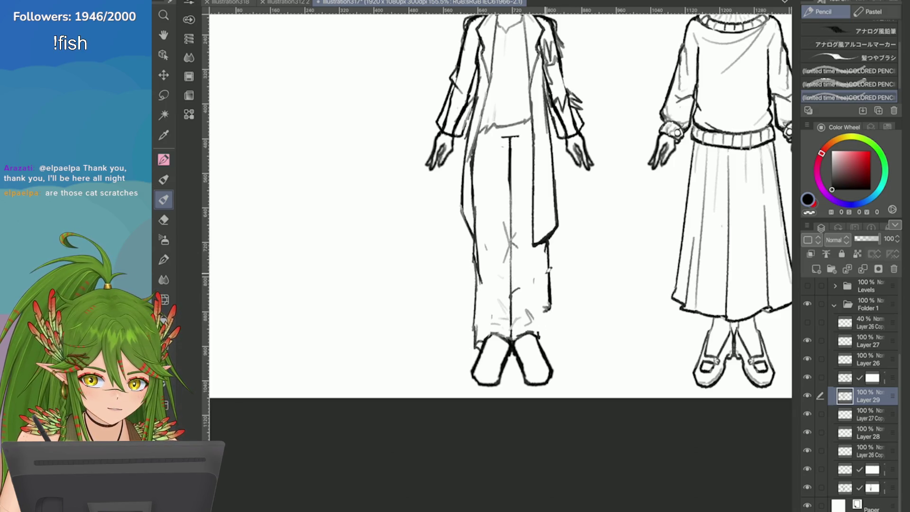
{"action": "key", "text": "ctrl+z"}
{"action": "key", "text": "ctrl+z"}
{"action": "left_click_drag", "start_coordinate": [550, 233], "coordinate": [545, 299]}
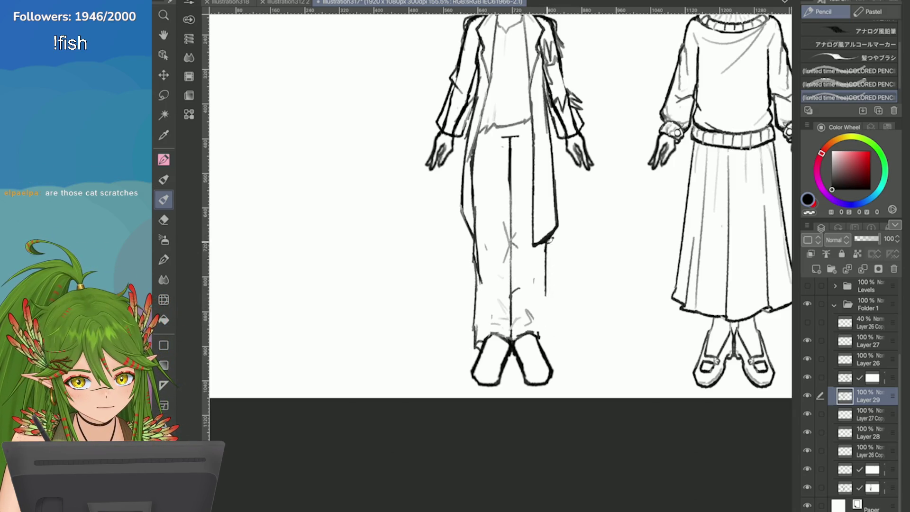
{"action": "left_click_drag", "start_coordinate": [546, 258], "coordinate": [545, 342]}
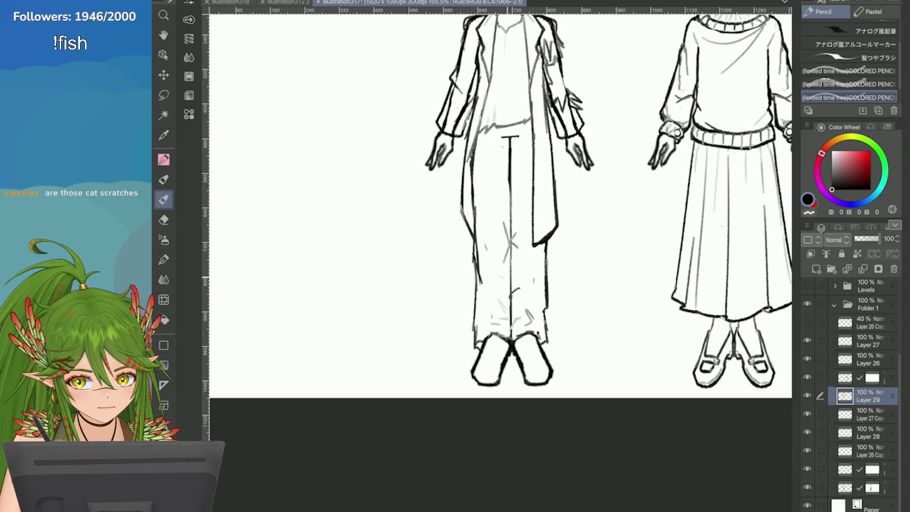
Erase part of the man's centre trouser line with the Eraser
{"action": "scroll", "coordinate": [468, 275], "scroll_direction": "down", "scroll_amount": 3}
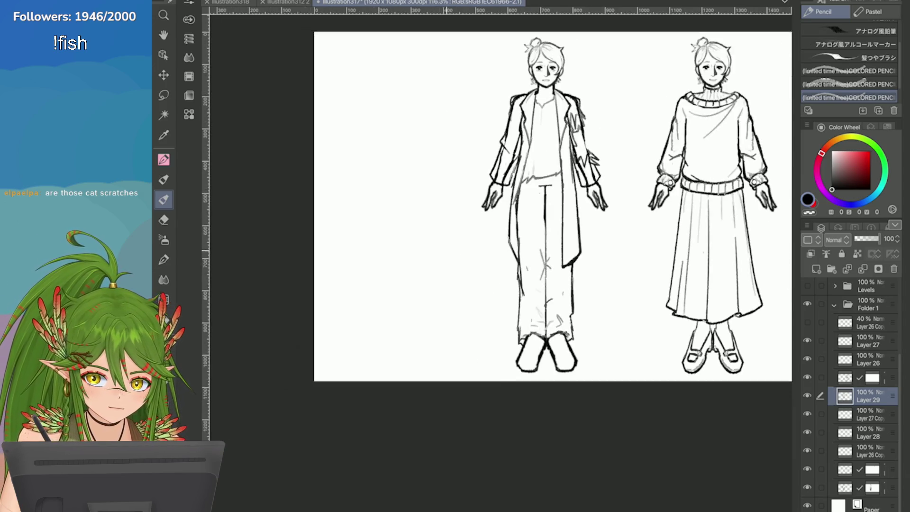
{"action": "scroll", "coordinate": [454, 265], "scroll_direction": "up", "scroll_amount": 4}
{"action": "key", "text": "e"}
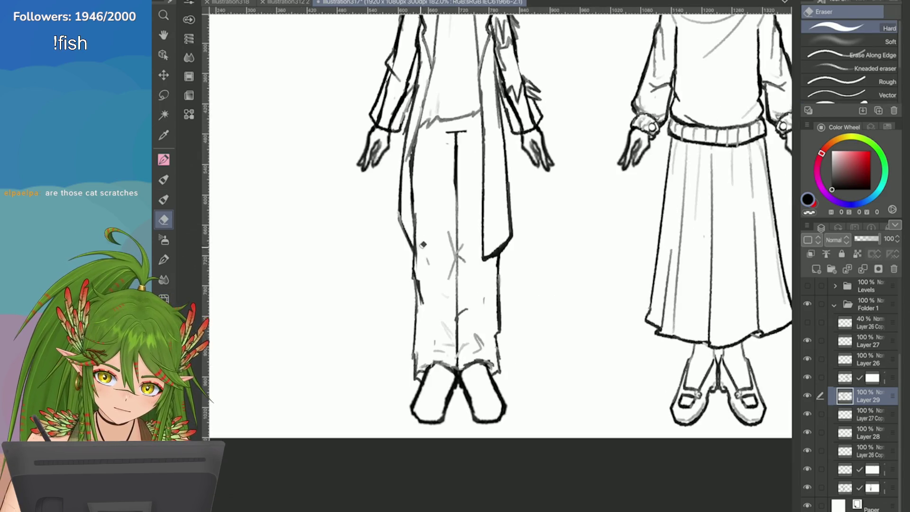
{"action": "scroll", "coordinate": [431, 328], "scroll_direction": "down", "scroll_amount": 2}
{"action": "scroll", "coordinate": [393, 229], "scroll_direction": "up", "scroll_amount": 2}
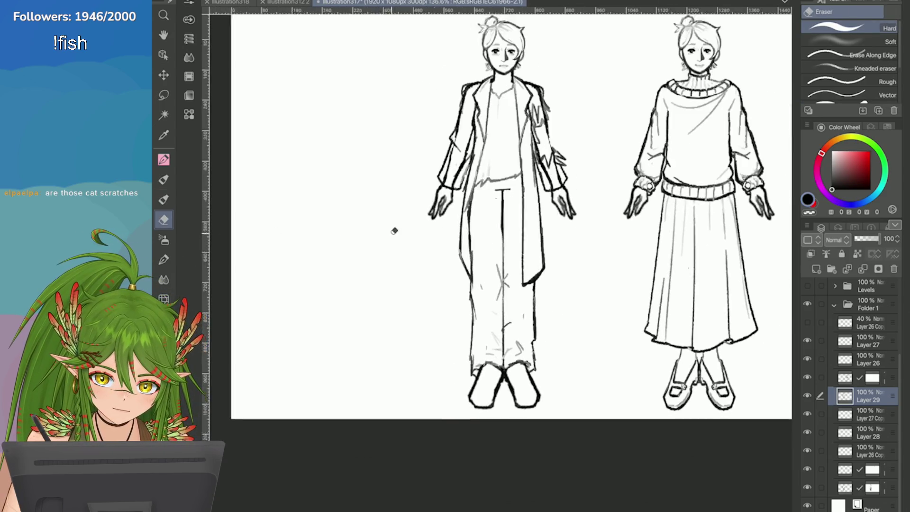
{"action": "left_click_drag", "start_coordinate": [482, 311], "coordinate": [497, 266]}
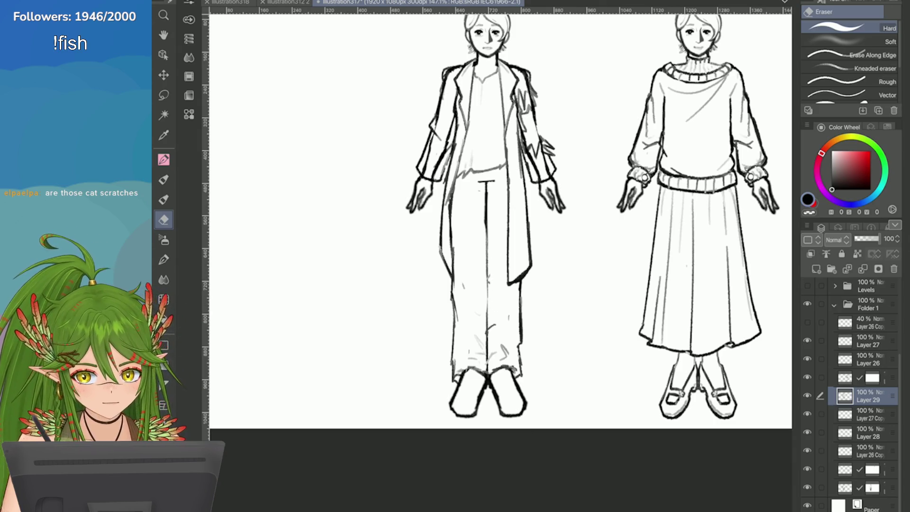
{"action": "scroll", "coordinate": [630, 335], "scroll_direction": "down", "scroll_amount": 1}
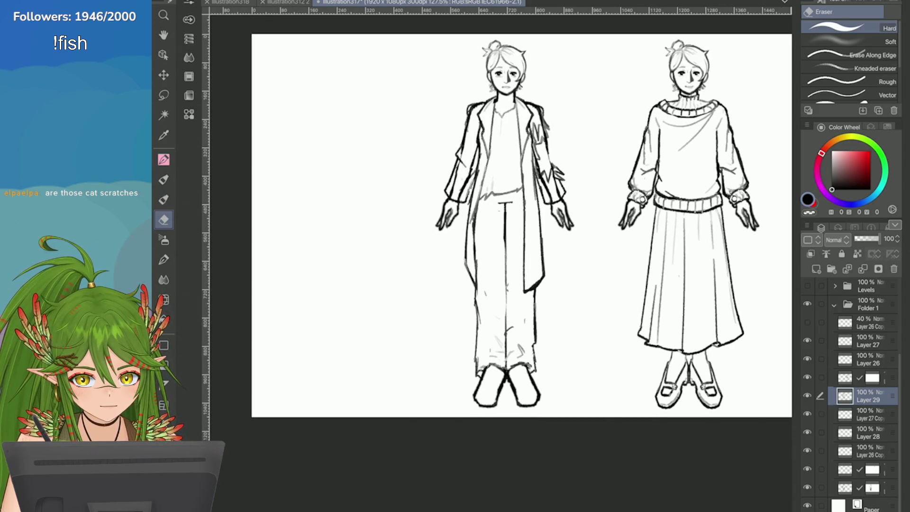
{"action": "scroll", "coordinate": [631, 337], "scroll_direction": "up", "scroll_amount": 2}
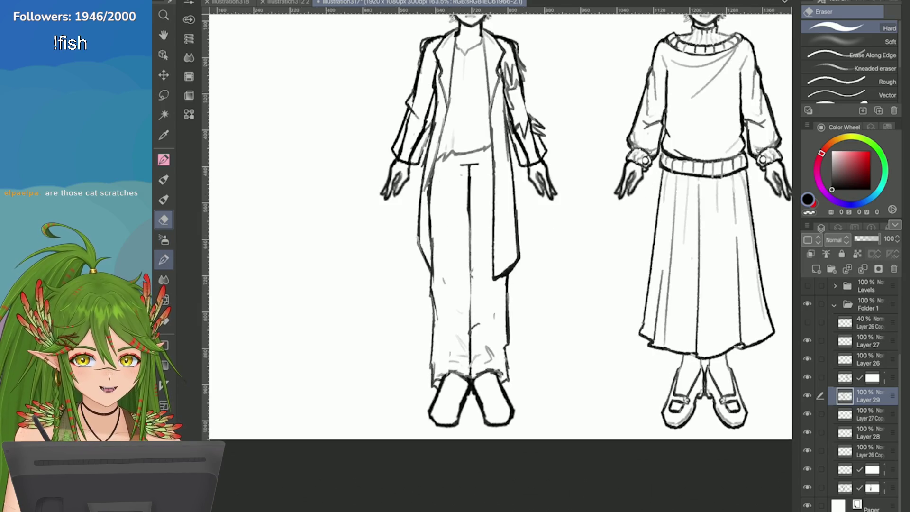
{"action": "scroll", "coordinate": [664, 392], "scroll_direction": "up", "scroll_amount": 1}
{"action": "scroll", "coordinate": [660, 255], "scroll_direction": "down", "scroll_amount": 3}
{"action": "scroll", "coordinate": [660, 255], "scroll_direction": "up", "scroll_amount": 1}
With the Pencil, add hatching strokes along the side of the coat
{"action": "key", "text": "p"}
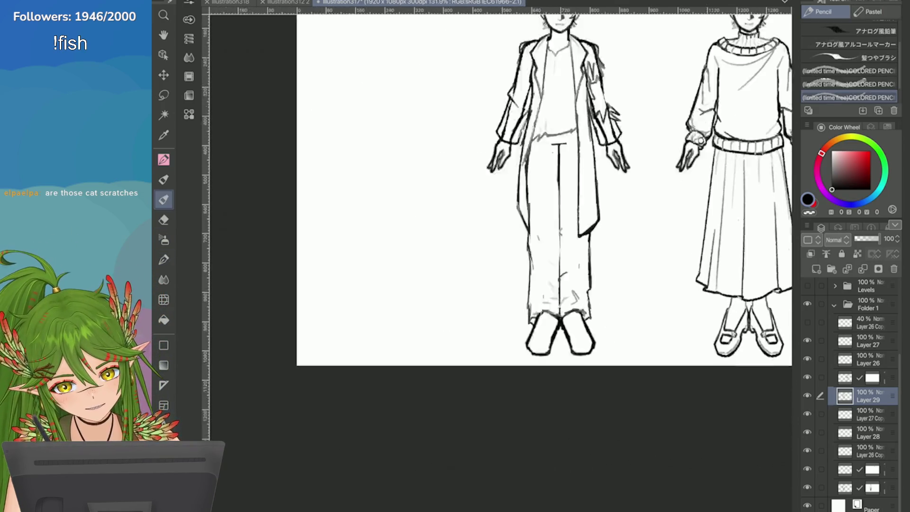
{"action": "scroll", "coordinate": [529, 222], "scroll_direction": "up", "scroll_amount": 1}
{"action": "scroll", "coordinate": [528, 222], "scroll_direction": "down", "scroll_amount": 1}
{"action": "scroll", "coordinate": [528, 222], "scroll_direction": "up", "scroll_amount": 2}
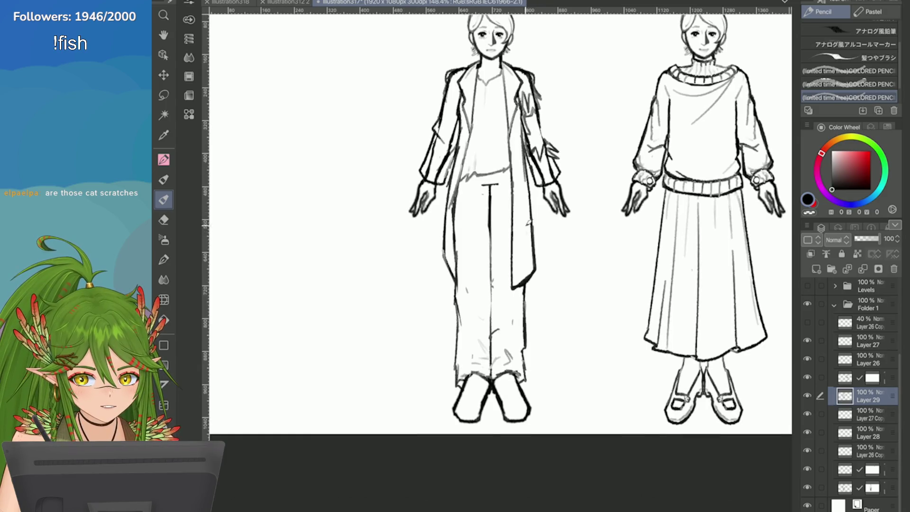
{"action": "left_click_drag", "start_coordinate": [518, 222], "coordinate": [524, 254]}
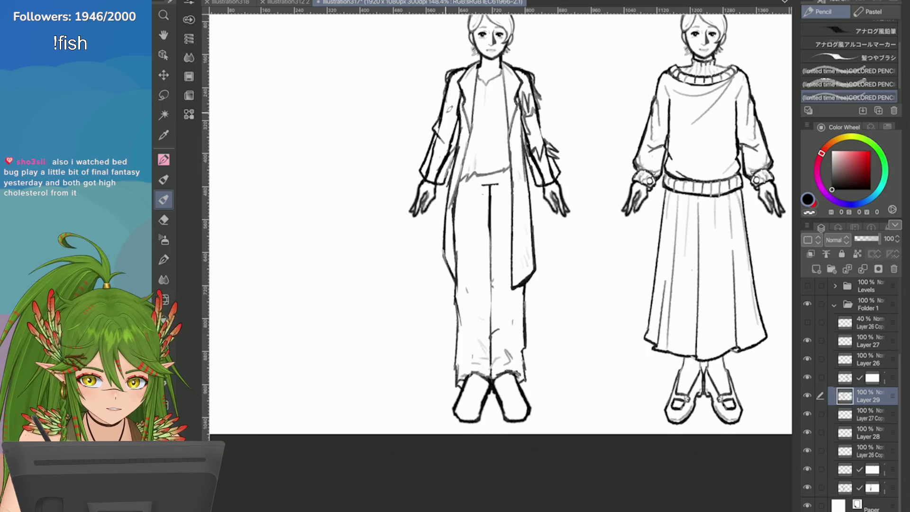
{"action": "scroll", "coordinate": [438, 252], "scroll_direction": "down", "scroll_amount": 2}
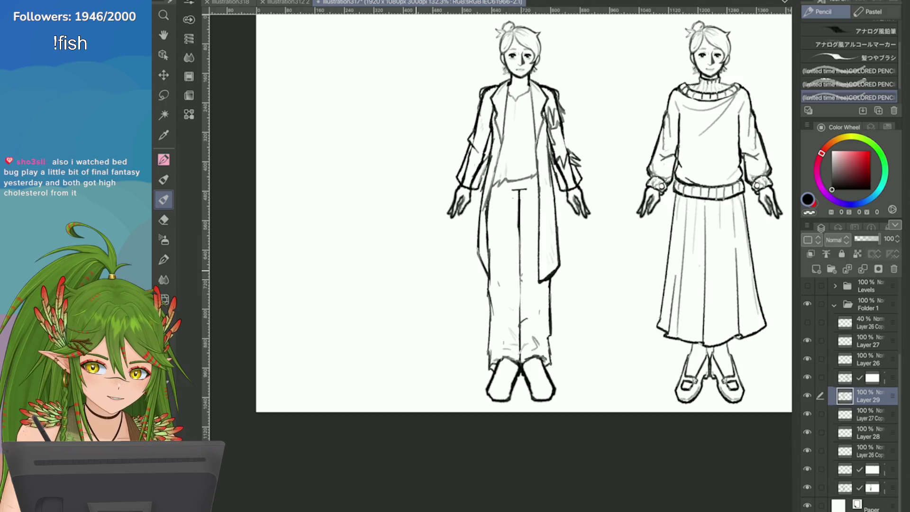
Replace the faint trouser fold line with a shorter stroke higher up the leg
{"action": "scroll", "coordinate": [558, 303], "scroll_direction": "up", "scroll_amount": 2}
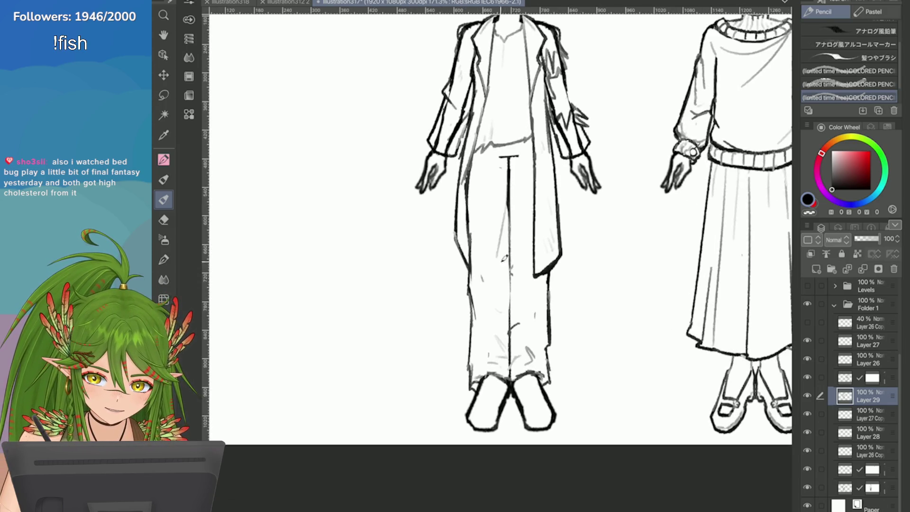
{"action": "key", "text": "ctrl+z"}
{"action": "left_click_drag", "start_coordinate": [506, 203], "coordinate": [497, 273]}
{"action": "key", "text": "ctrl+z"}
{"action": "left_click_drag", "start_coordinate": [507, 183], "coordinate": [503, 229]}
{"action": "key", "text": "ctrl+z"}
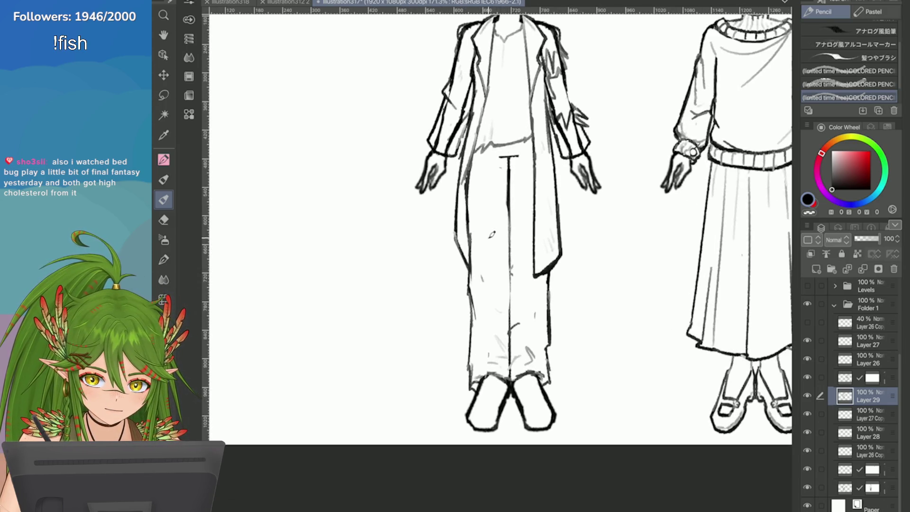
{"action": "left_click_drag", "start_coordinate": [506, 161], "coordinate": [497, 205]}
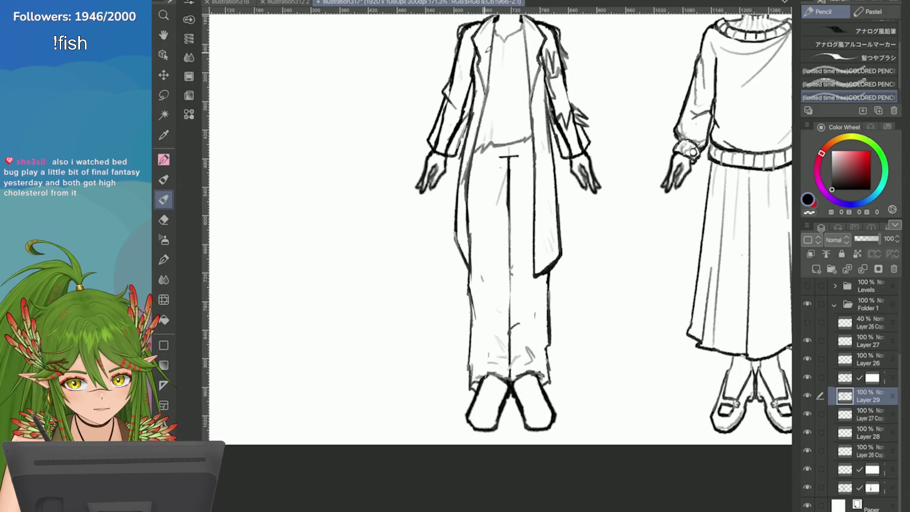
Review the drawing using the whole-page fit view (Ctrl+0)
{"action": "scroll", "coordinate": [468, 36], "scroll_direction": "down", "scroll_amount": 1}
{"action": "scroll", "coordinate": [544, 232], "scroll_direction": "down", "scroll_amount": 3}
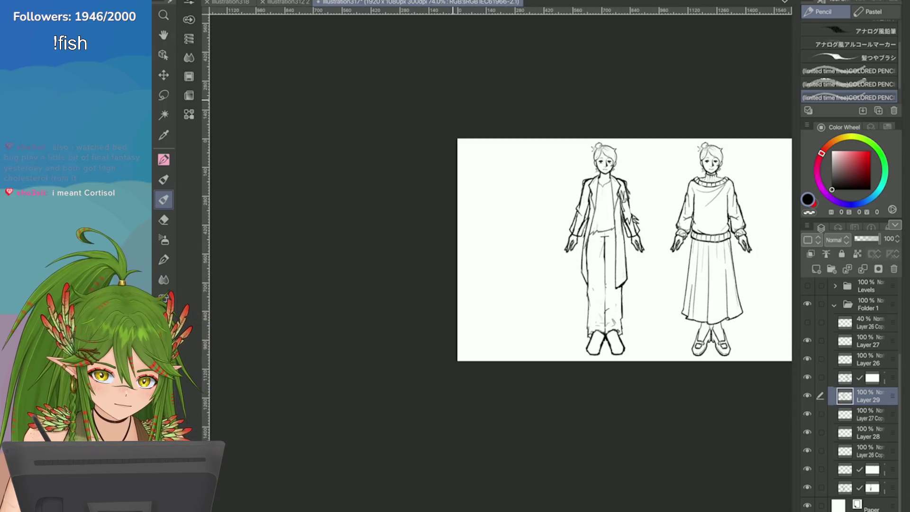
{"action": "scroll", "coordinate": [545, 232], "scroll_direction": "up", "scroll_amount": 2}
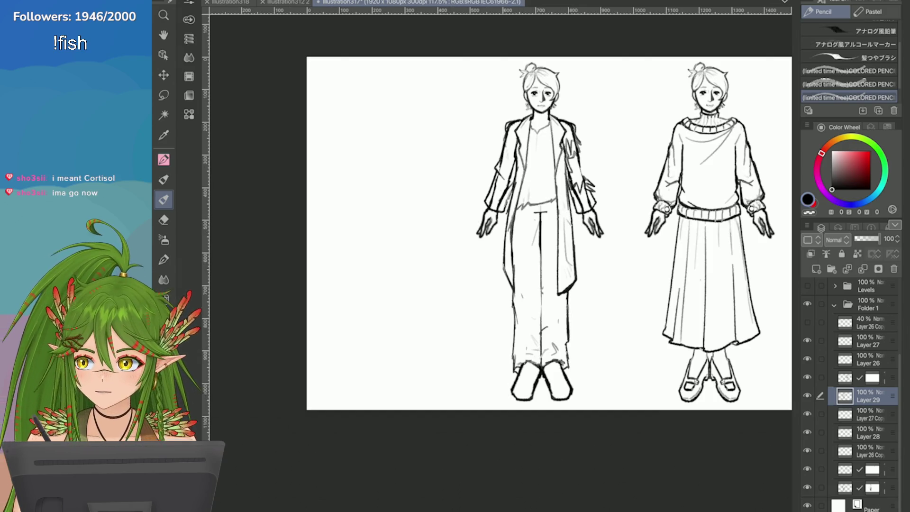
{"action": "scroll", "coordinate": [622, 153], "scroll_direction": "up", "scroll_amount": 3}
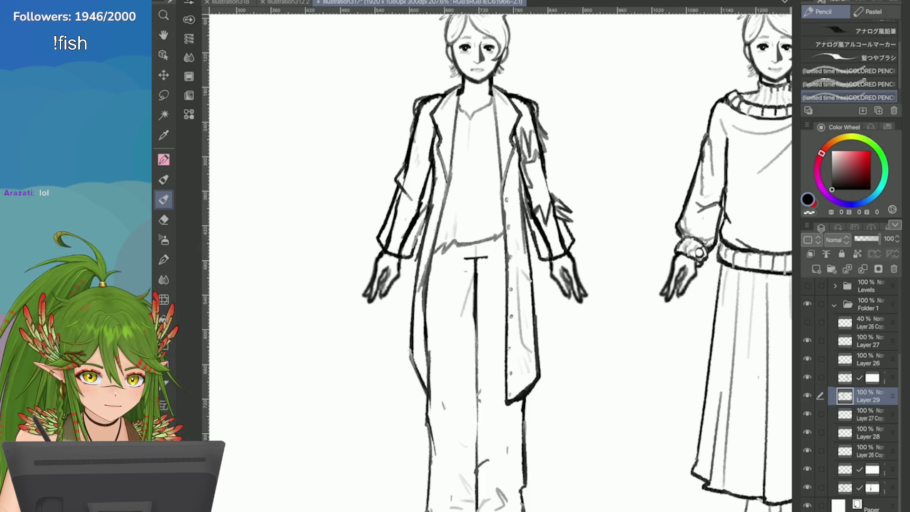
{"action": "scroll", "coordinate": [500, 261], "scroll_direction": "down", "scroll_amount": 1}
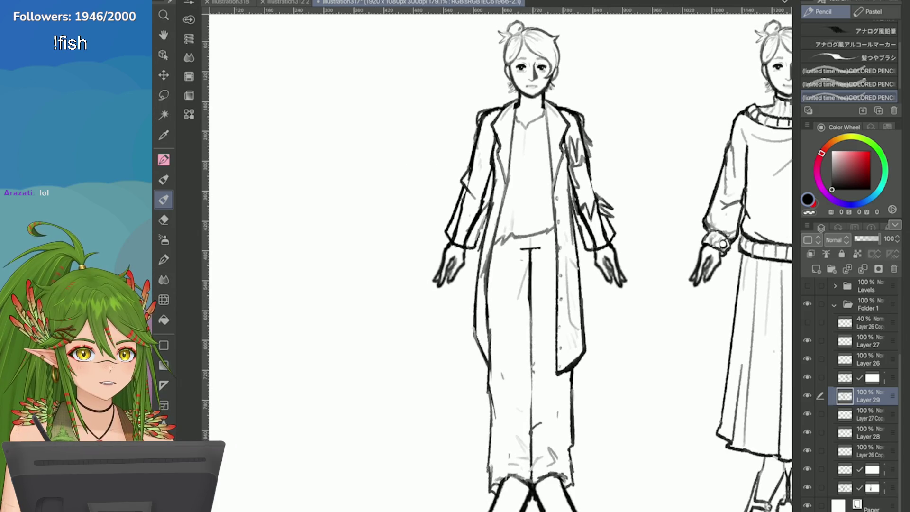
{"action": "scroll", "coordinate": [723, 244], "scroll_direction": "up", "scroll_amount": 3}
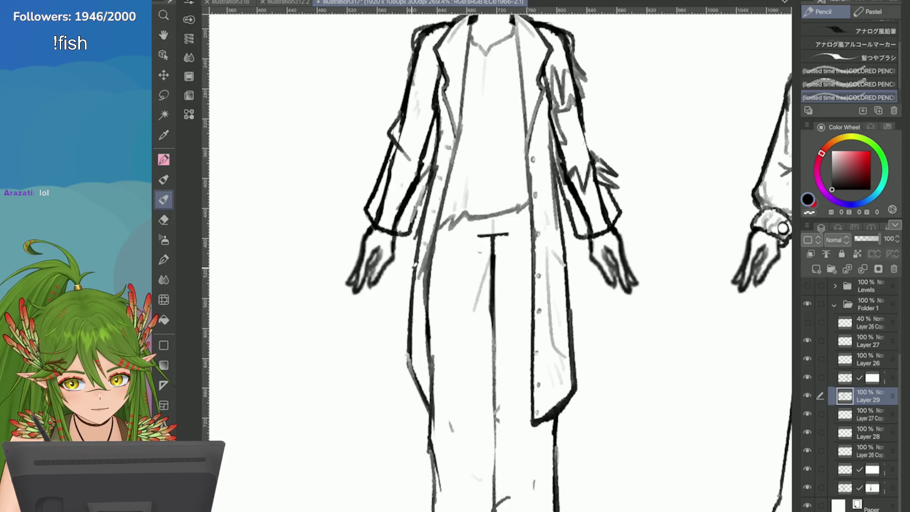
{"action": "scroll", "coordinate": [422, 264], "scroll_direction": "down", "scroll_amount": 1}
{"action": "key", "text": "ctrl+0"}
{"action": "scroll", "coordinate": [500, 256], "scroll_direction": "up", "scroll_amount": 5}
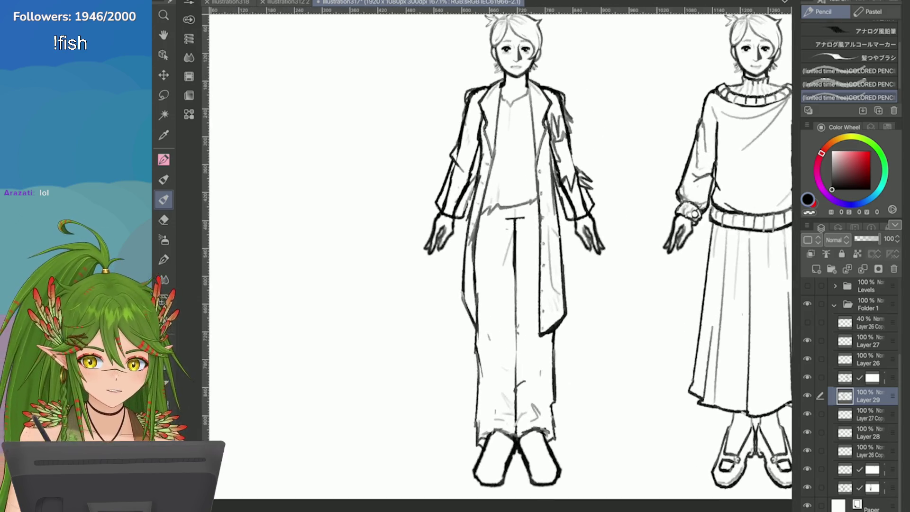
{"action": "key", "text": "ctrl+0"}
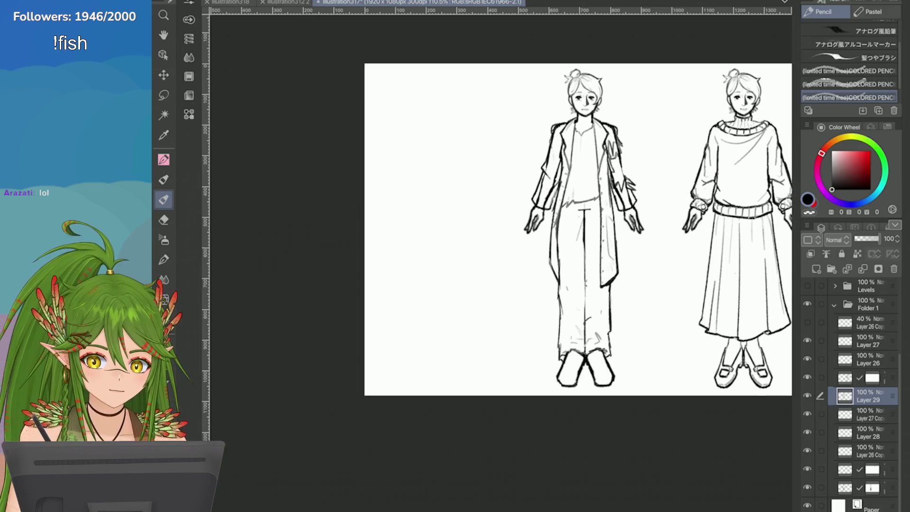
Try a short stroke on the shirt, undo it, and review both figures
{"action": "scroll", "coordinate": [734, 232], "scroll_direction": "up", "scroll_amount": 5}
{"action": "key", "text": "ctrl+0"}
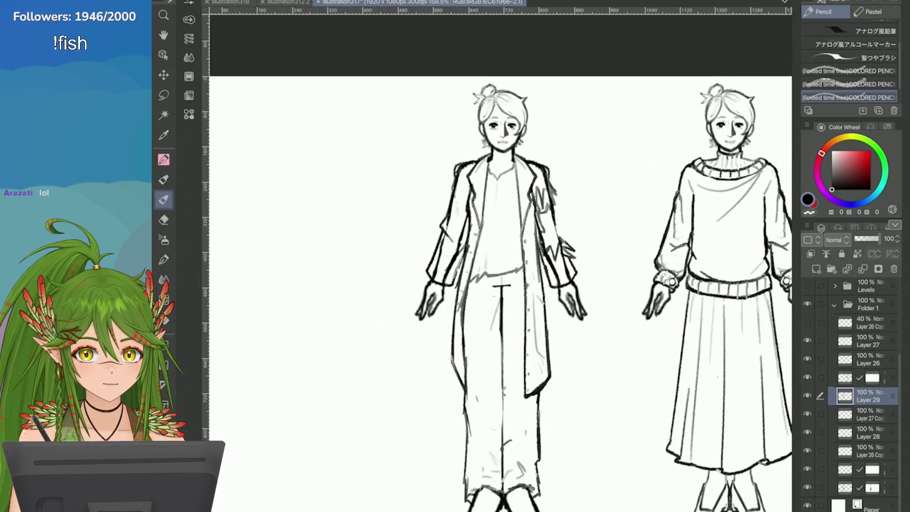
{"action": "scroll", "coordinate": [426, 214], "scroll_direction": "up", "scroll_amount": 5}
{"action": "left_click_drag", "start_coordinate": [433, 211], "coordinate": [418, 218]}
{"action": "key", "text": "ctrl+z"}
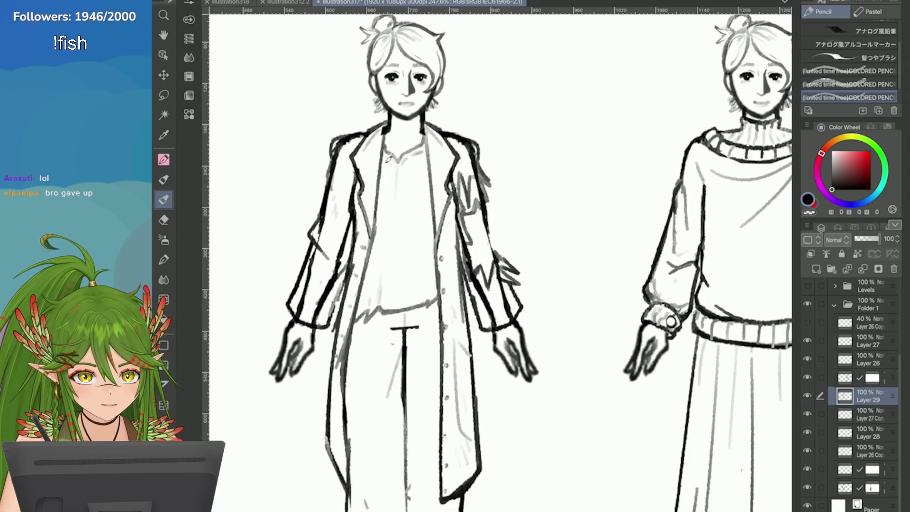
{"action": "key", "text": "ctrl+0"}
{"action": "scroll", "coordinate": [329, 143], "scroll_direction": "up", "scroll_amount": 5}
{"action": "scroll", "coordinate": [452, 131], "scroll_direction": "up", "scroll_amount": 2}
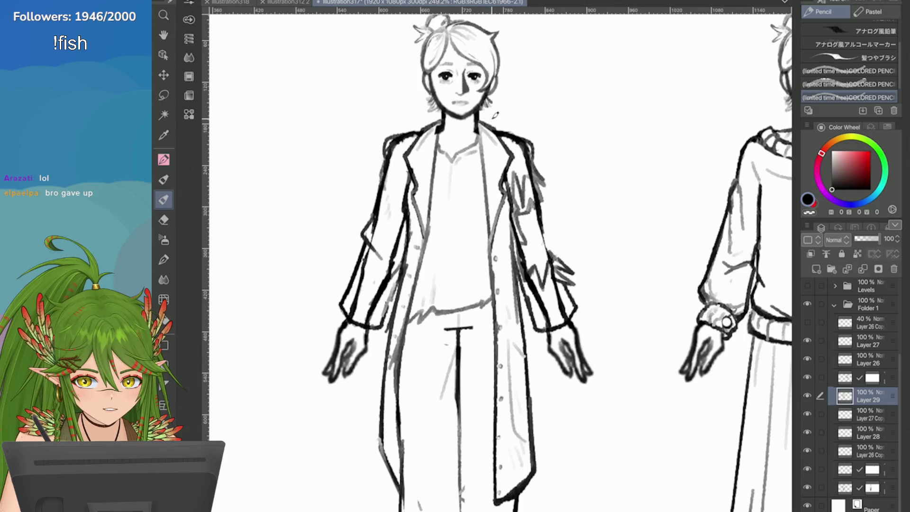
Add Layer 30 above Layer 29, darken the chin and neck lines, and set its opacity to 49%
{"action": "left_click", "coordinate": [816, 269]}
{"action": "mouse_move", "coordinate": [448, 107]}
{"action": "left_mouse_down"}
{"action": "mouse_move", "coordinate": [459, 125]}
{"action": "mouse_move", "coordinate": [475, 120]}
{"action": "mouse_move", "coordinate": [464, 117]}
{"action": "left_mouse_up"}
{"action": "scroll", "coordinate": [645, 241], "scroll_direction": "down", "scroll_amount": 3}
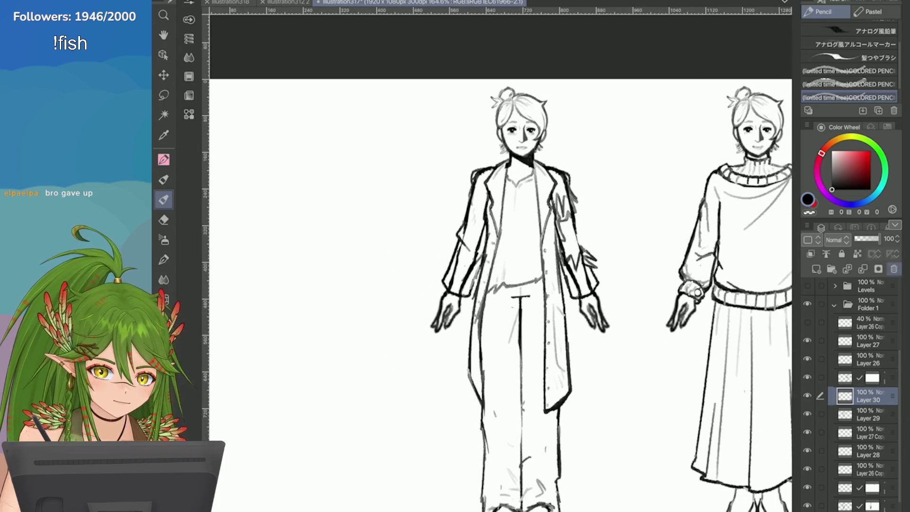
{"action": "left_click", "coordinate": [870, 238]}
{"action": "left_click", "coordinate": [866, 238]}
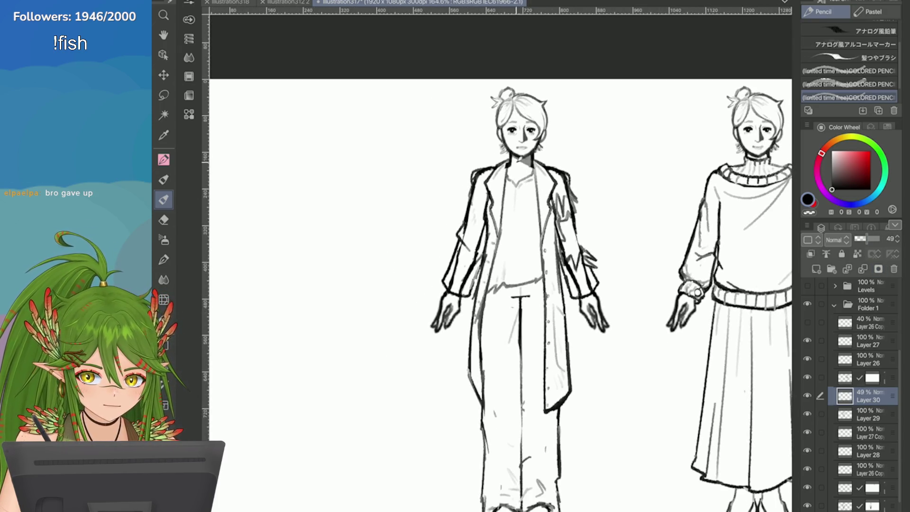
{"action": "scroll", "coordinate": [644, 119], "scroll_direction": "up", "scroll_amount": 3}
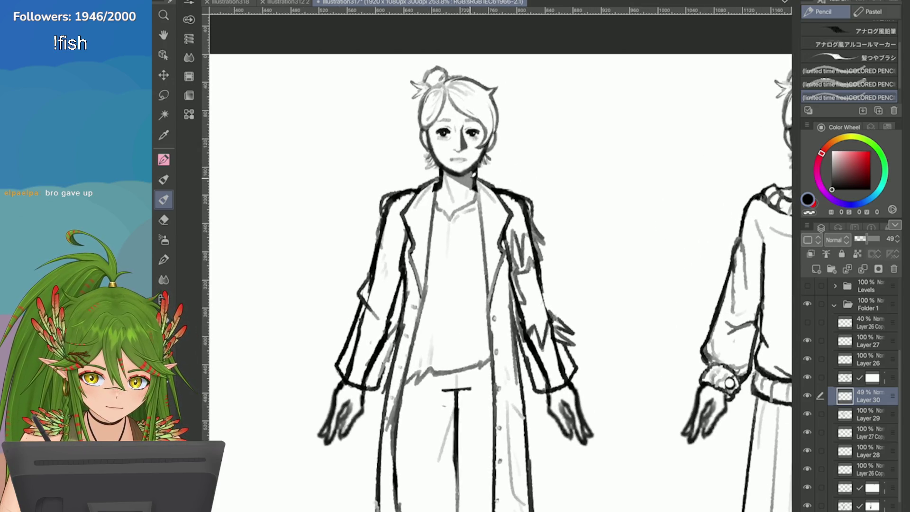
{"action": "scroll", "coordinate": [418, 215], "scroll_direction": "up", "scroll_amount": 1}
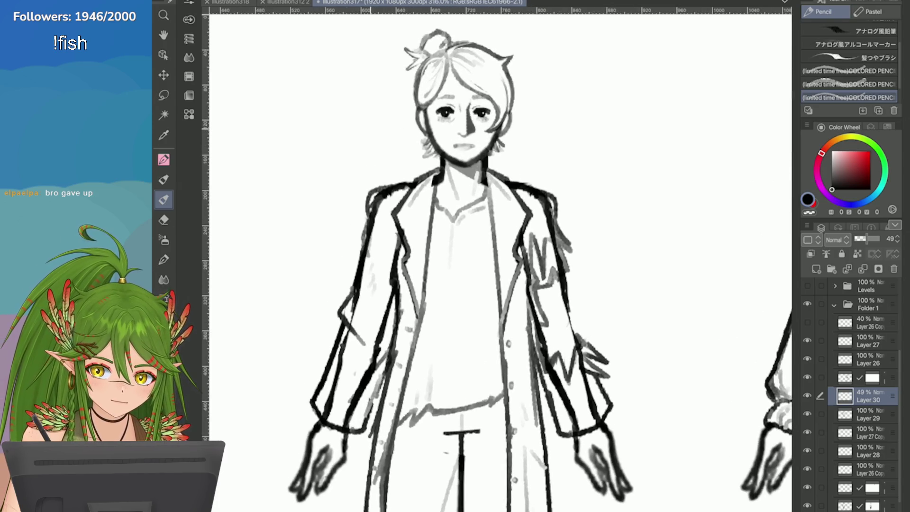
Inspect the coat figure's chest while toggling between Eraser and Pencil and checking the full page
{"action": "key", "text": "e"}
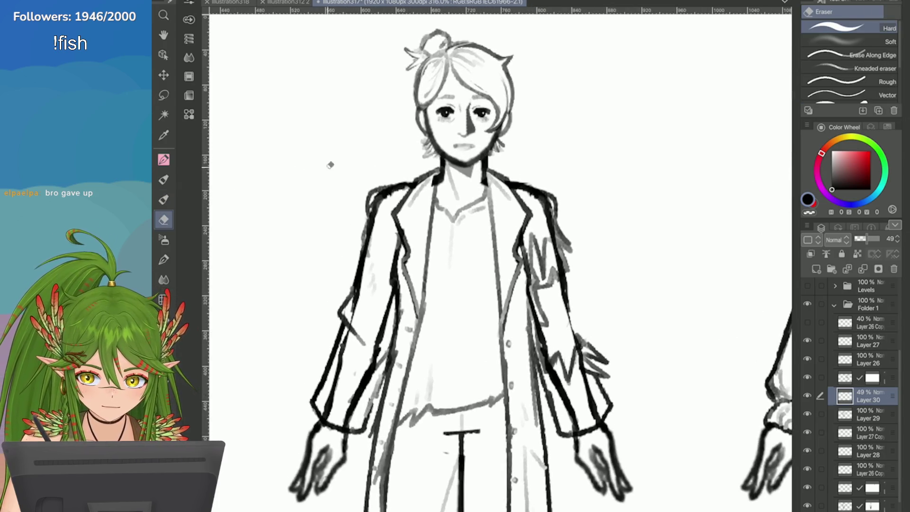
{"action": "key", "text": "p"}
{"action": "scroll", "coordinate": [363, 269], "scroll_direction": "up", "scroll_amount": 1}
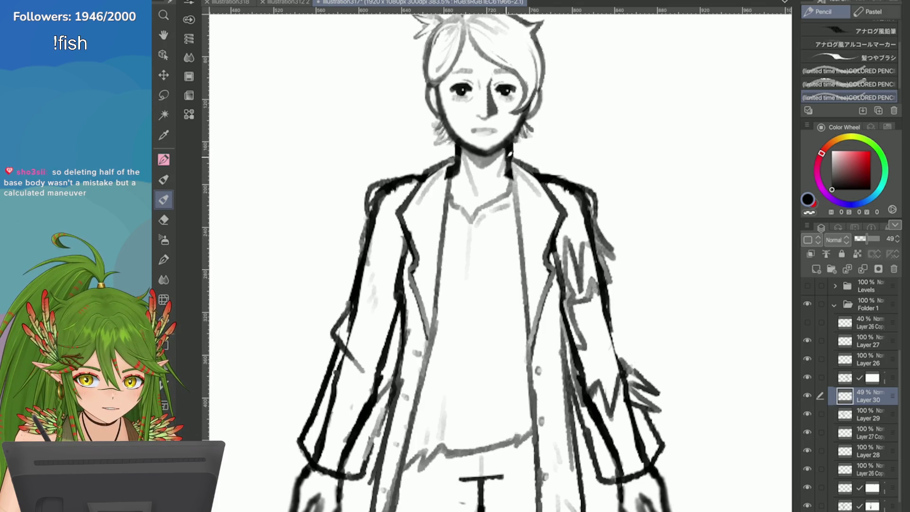
{"action": "key", "text": "e"}
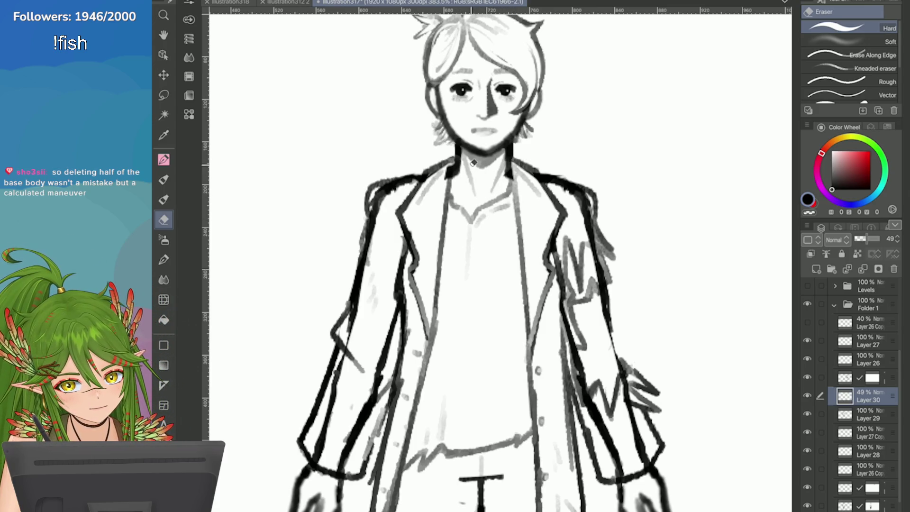
{"action": "left_click_drag", "start_coordinate": [482, 192], "coordinate": [494, 194]}
{"action": "key", "text": "ctrl+0"}
Zoom back in and switch to the Select layer sub-tool (O)
{"action": "scroll", "coordinate": [494, 218], "scroll_direction": "up", "scroll_amount": 5}
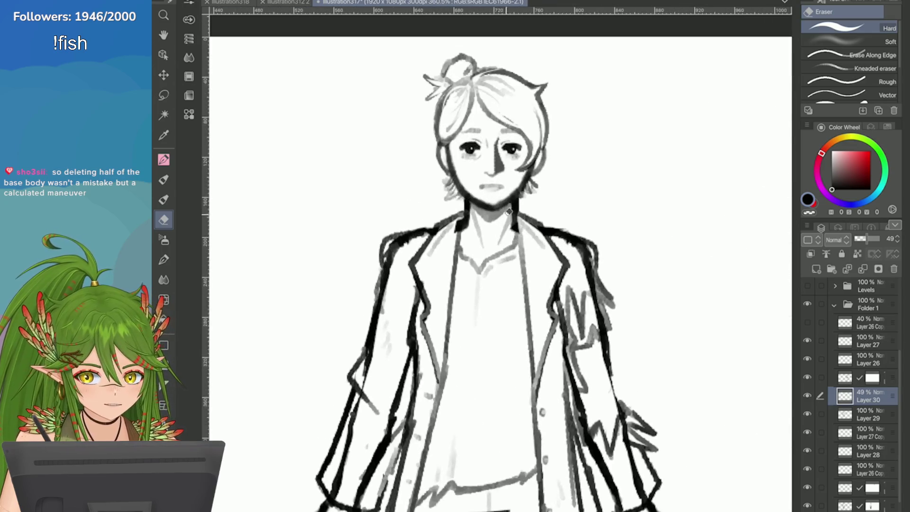
{"action": "scroll", "coordinate": [474, 204], "scroll_direction": "up", "scroll_amount": 2}
{"action": "key", "text": "p"}
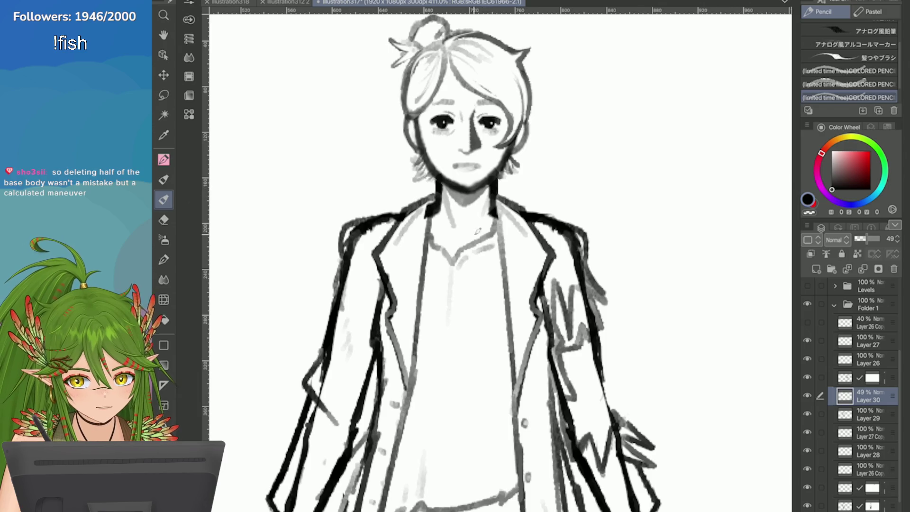
{"action": "scroll", "coordinate": [474, 237], "scroll_direction": "down", "scroll_amount": 5}
{"action": "scroll", "coordinate": [700, 342], "scroll_direction": "up", "scroll_amount": 3}
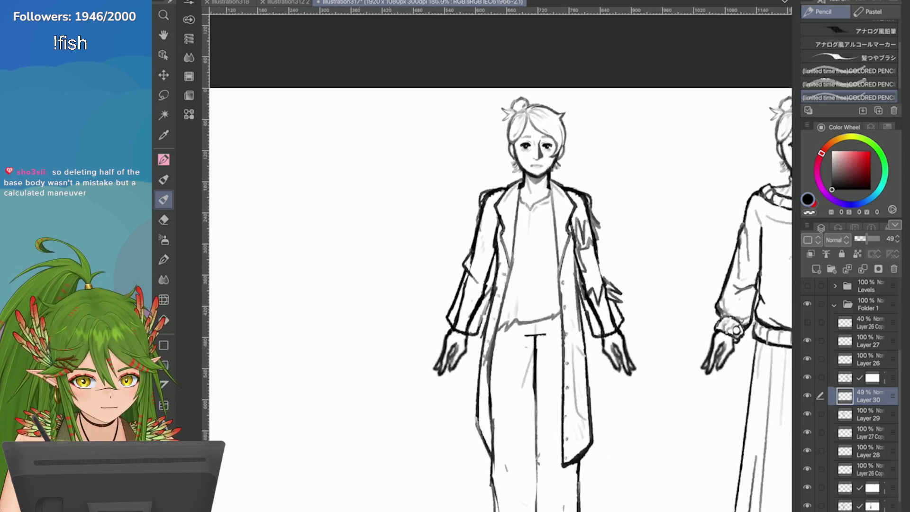
{"action": "scroll", "coordinate": [531, 145], "scroll_direction": "up", "scroll_amount": 5}
{"action": "key", "text": "o"}
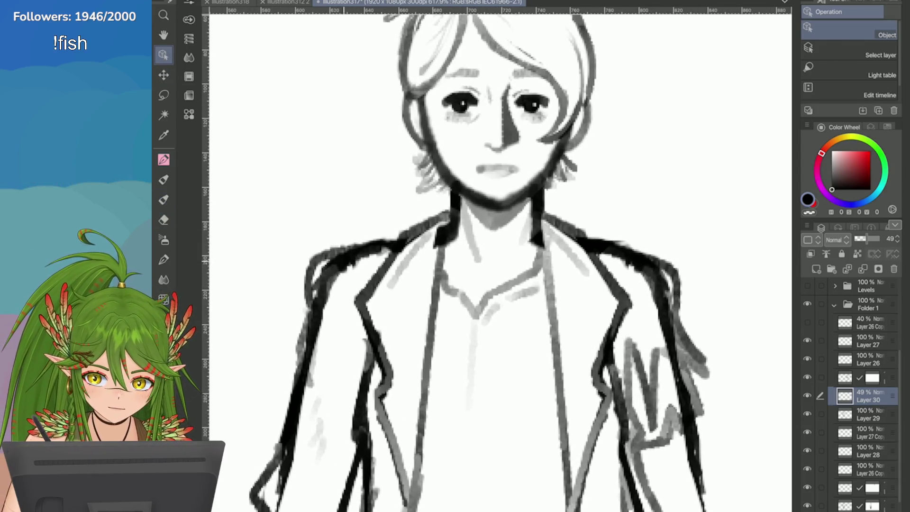
{"action": "scroll", "coordinate": [592, 164], "scroll_direction": "down", "scroll_amount": 3}
Select the neck lines' layer and lighten stray marks on the neck, redoing one erase
{"action": "left_click", "coordinate": [566, 204]}
{"action": "scroll", "coordinate": [567, 205], "scroll_direction": "up", "scroll_amount": 2}
{"action": "key", "text": "e"}
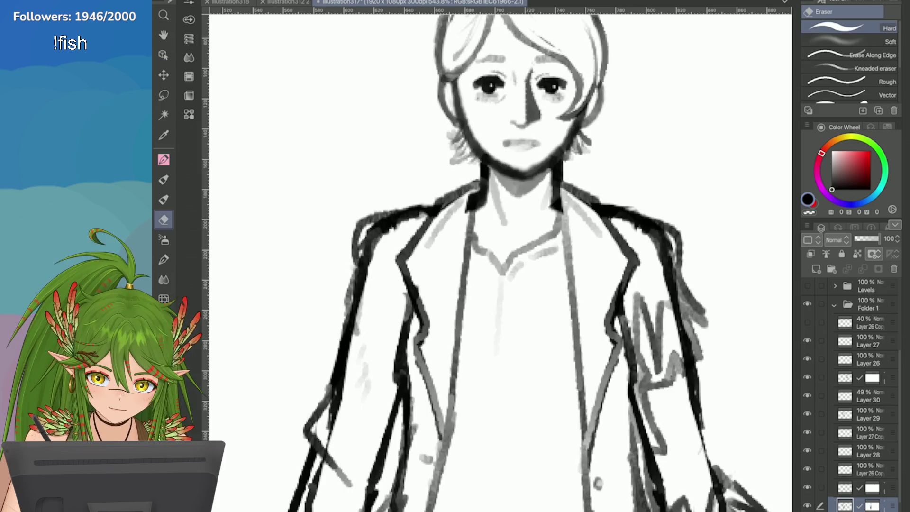
{"action": "left_click_drag", "start_coordinate": [553, 170], "coordinate": [555, 208]}
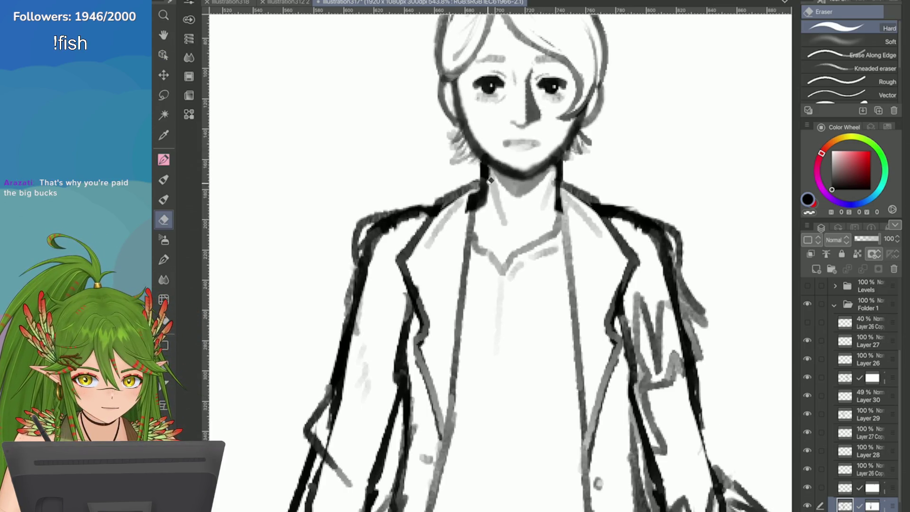
{"action": "mouse_move", "coordinate": [491, 168]}
{"action": "left_mouse_down"}
{"action": "mouse_move", "coordinate": [490, 209]}
{"action": "mouse_move", "coordinate": [472, 208]}
{"action": "mouse_move", "coordinate": [484, 211]}
{"action": "mouse_move", "coordinate": [468, 225]}
{"action": "left_mouse_up"}
{"action": "key", "text": "ctrl+z"}
{"action": "key", "text": "ctrl+z"}
{"action": "left_click_drag", "start_coordinate": [474, 190], "coordinate": [474, 214]}
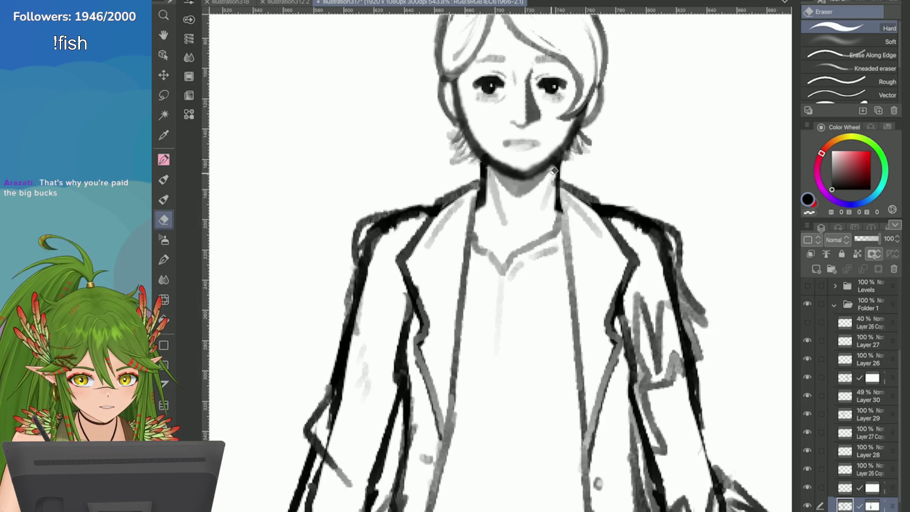
Erase stray strokes on the right sleeve, cuff and shoulder of the coat
{"action": "key", "text": "ctrl+minus"}
{"action": "key", "text": "ctrl+minus"}
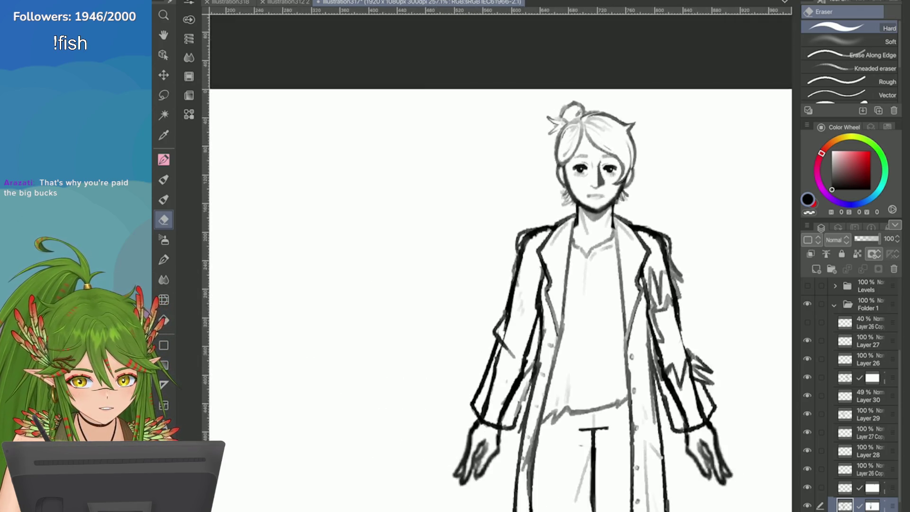
{"action": "key", "text": "ctrl+minus"}
{"action": "key", "text": "ctrl+minus"}
{"action": "key", "text": "ctrl+minus"}
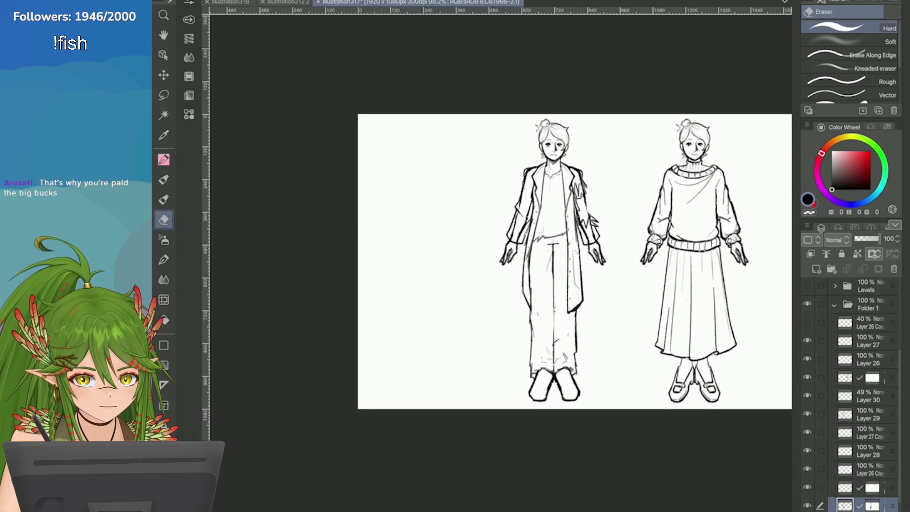
{"action": "key", "text": "ctrl+plus"}
{"action": "key", "text": "ctrl+plus"}
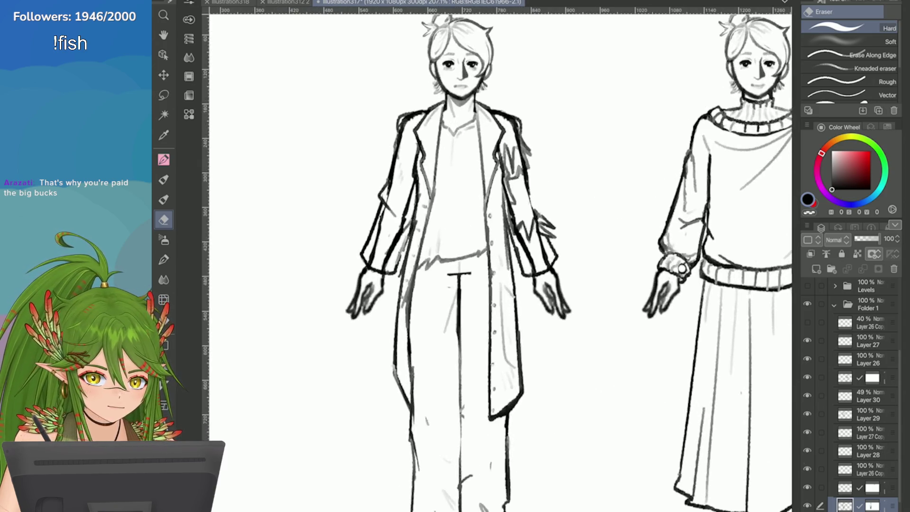
{"action": "mouse_move", "coordinate": [522, 234]}
{"action": "left_mouse_down"}
{"action": "mouse_move", "coordinate": [519, 242]}
{"action": "mouse_move", "coordinate": [540, 232]}
{"action": "mouse_move", "coordinate": [548, 261]}
{"action": "mouse_move", "coordinate": [526, 244]}
{"action": "mouse_move", "coordinate": [534, 268]}
{"action": "mouse_move", "coordinate": [545, 239]}
{"action": "left_mouse_up"}
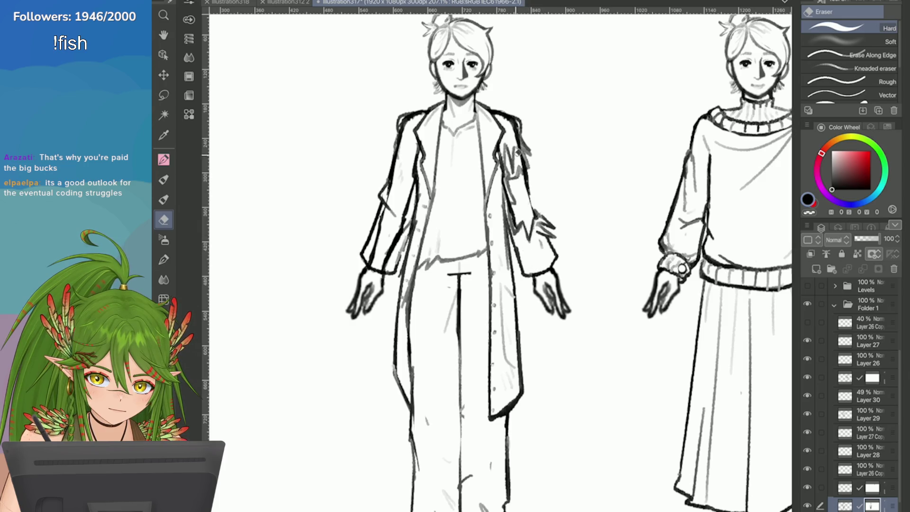
{"action": "mouse_move", "coordinate": [519, 156]}
{"action": "left_mouse_down"}
{"action": "mouse_move", "coordinate": [519, 144]}
{"action": "mouse_move", "coordinate": [530, 173]}
{"action": "mouse_move", "coordinate": [493, 109]}
{"action": "mouse_move", "coordinate": [511, 205]}
{"action": "left_mouse_up"}
{"action": "scroll", "coordinate": [679, 333], "scroll_direction": "down", "scroll_amount": 3}
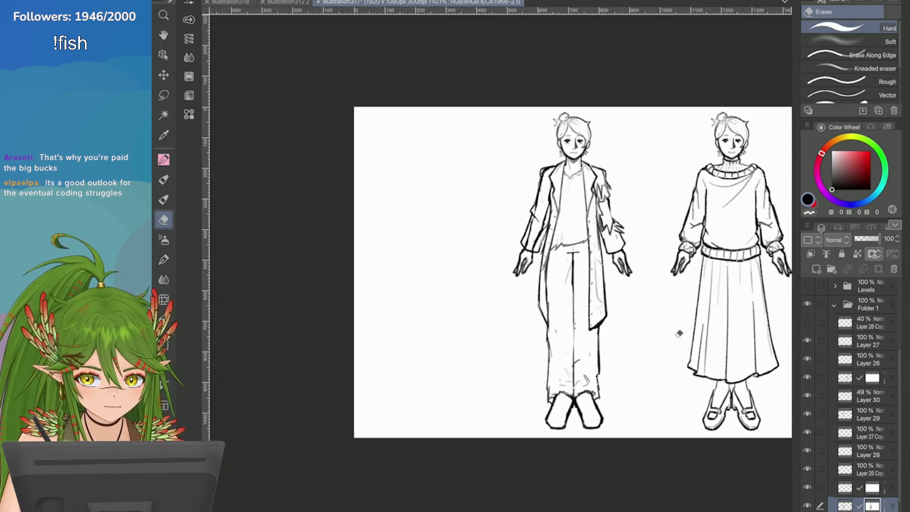
{"action": "scroll", "coordinate": [616, 207], "scroll_direction": "up", "scroll_amount": 3}
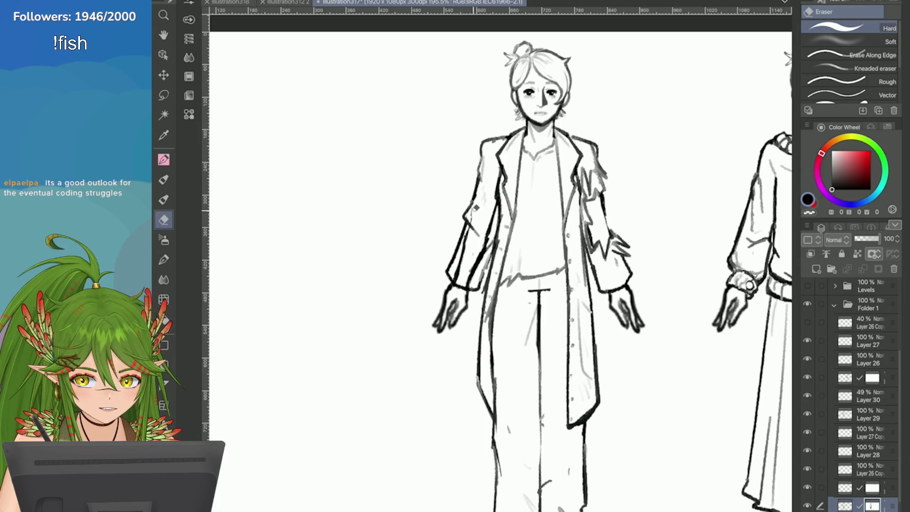
Lighten the leftover sketch lines down the coat sleeve
{"action": "mouse_move", "coordinate": [487, 215]}
{"action": "left_mouse_down"}
{"action": "mouse_move", "coordinate": [493, 223]}
{"action": "mouse_move", "coordinate": [472, 277]}
{"action": "mouse_move", "coordinate": [459, 264]}
{"action": "left_mouse_up"}
{"action": "scroll", "coordinate": [676, 162], "scroll_direction": "down", "scroll_amount": 5}
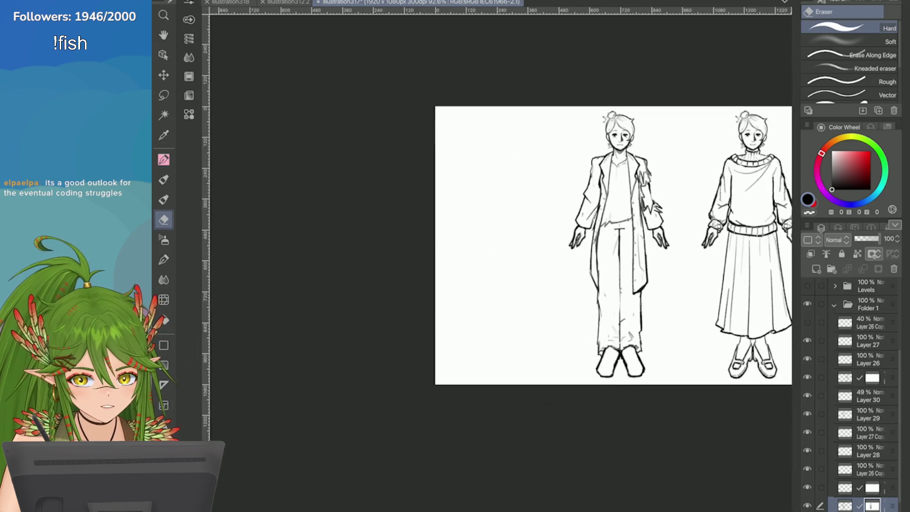
{"action": "scroll", "coordinate": [677, 204], "scroll_direction": "up", "scroll_amount": 5}
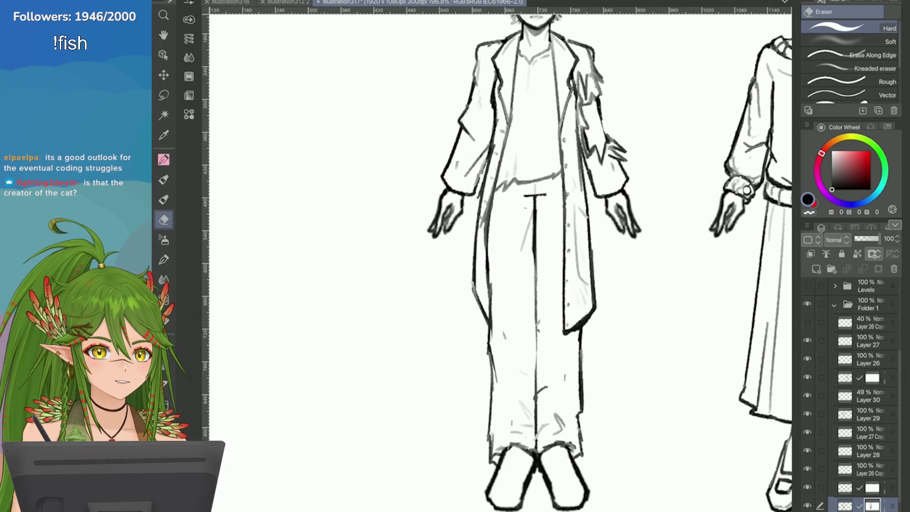
{"action": "scroll", "coordinate": [498, 261], "scroll_direction": "down", "scroll_amount": 3}
{"action": "scroll", "coordinate": [498, 261], "scroll_direction": "up", "scroll_amount": 3}
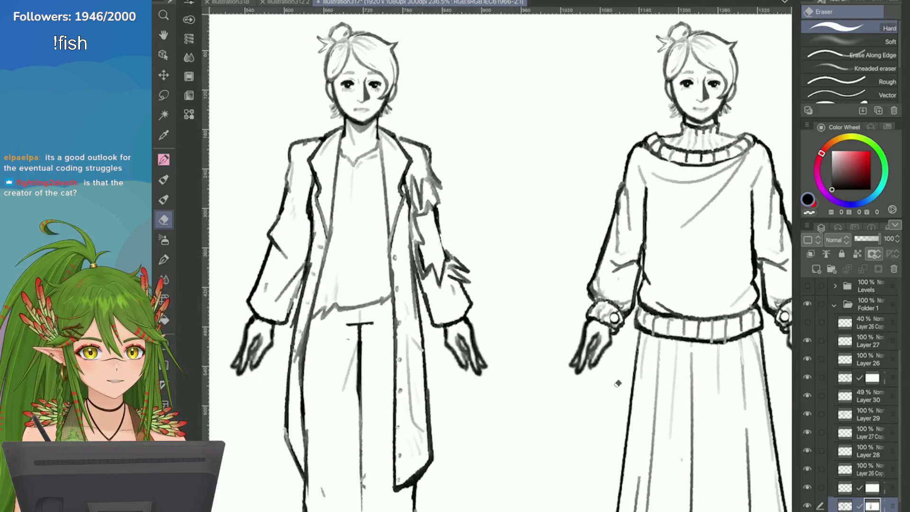
{"action": "scroll", "coordinate": [497, 260], "scroll_direction": "down", "scroll_amount": 3}
{"action": "scroll", "coordinate": [592, 236], "scroll_direction": "up", "scroll_amount": 4}
{"action": "scroll", "coordinate": [498, 284], "scroll_direction": "down", "scroll_amount": 4}
{"action": "scroll", "coordinate": [497, 285], "scroll_direction": "up", "scroll_amount": 3}
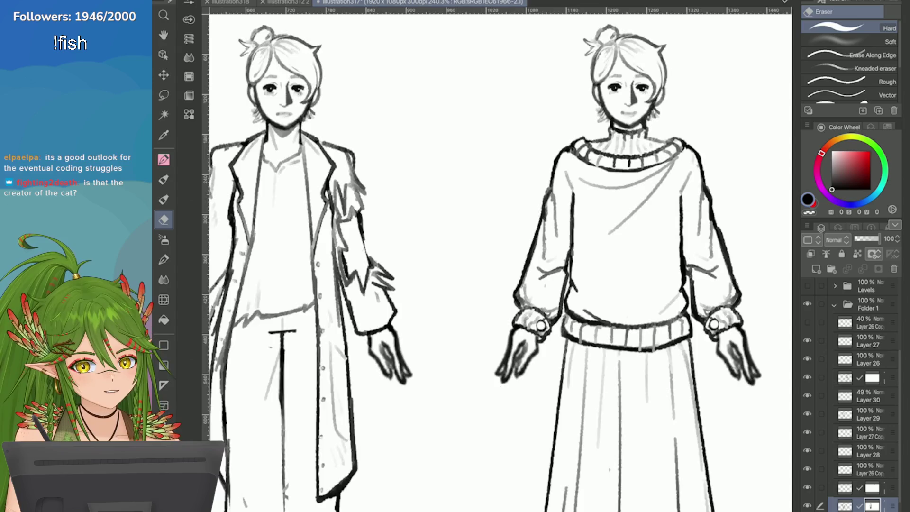
{"action": "scroll", "coordinate": [498, 284], "scroll_direction": "down", "scroll_amount": 3}
{"action": "scroll", "coordinate": [498, 285], "scroll_direction": "up", "scroll_amount": 2}
{"action": "scroll", "coordinate": [791, 166], "scroll_direction": "up", "scroll_amount": 2}
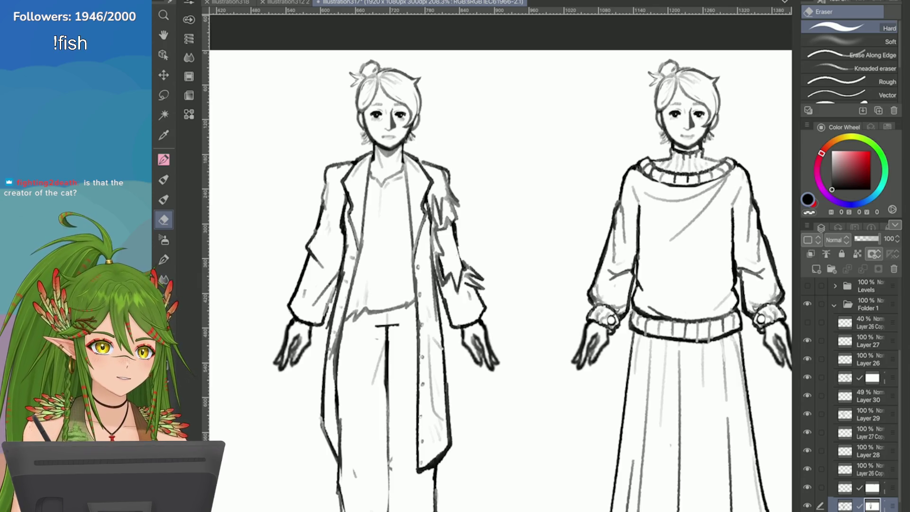
{"action": "scroll", "coordinate": [498, 261], "scroll_direction": "up", "scroll_amount": 1}
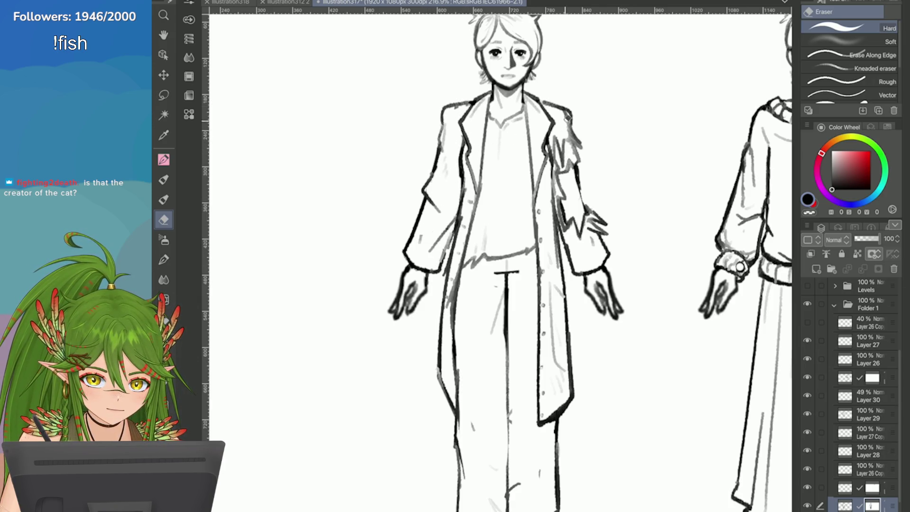
Move the masked layer up to sit just below Layer 26
{"action": "scroll", "coordinate": [639, 208], "scroll_direction": "down", "scroll_amount": 3}
{"action": "scroll", "coordinate": [853, 394], "scroll_direction": "down", "scroll_amount": 1}
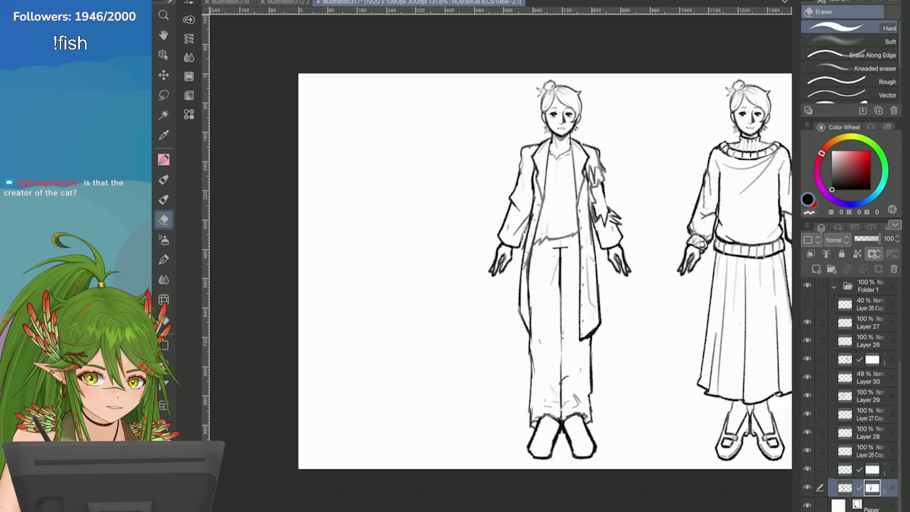
{"action": "left_click_drag", "start_coordinate": [862, 488], "coordinate": [863, 353]}
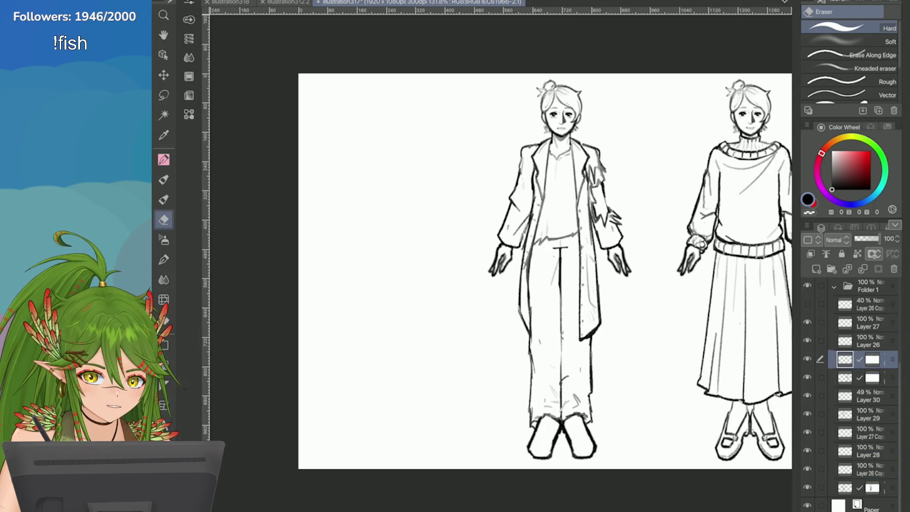
On Layer 29, erase stray strokes on the coat's shoulder and sleeve, then save
{"action": "left_click", "coordinate": [867, 414]}
{"action": "scroll", "coordinate": [497, 182], "scroll_direction": "up", "scroll_amount": 5}
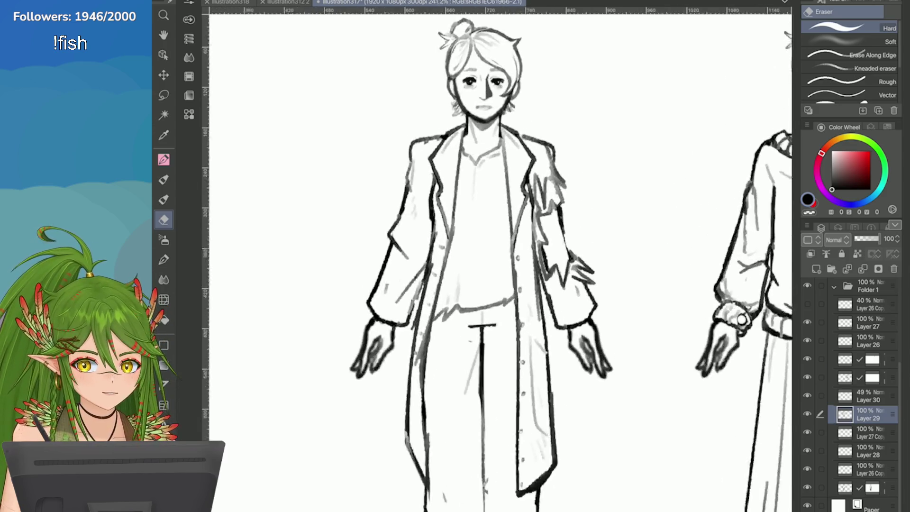
{"action": "mouse_move", "coordinate": [497, 183]}
{"action": "left_mouse_down"}
{"action": "mouse_move", "coordinate": [509, 230]}
{"action": "mouse_move", "coordinate": [495, 208]}
{"action": "left_mouse_up"}
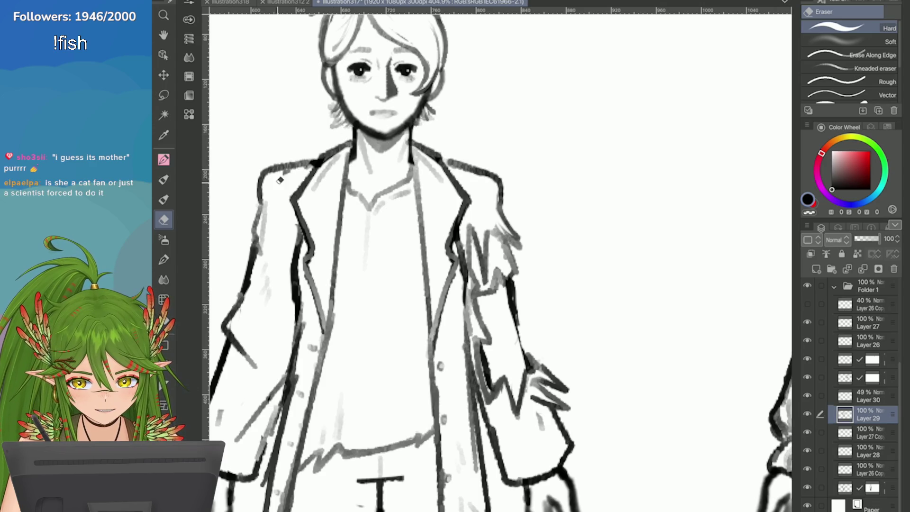
{"action": "key", "text": "ctrl+s"}
Save again and zoom in close on the man's coat sleeve and hand
{"action": "scroll", "coordinate": [706, 182], "scroll_direction": "down", "scroll_amount": 5}
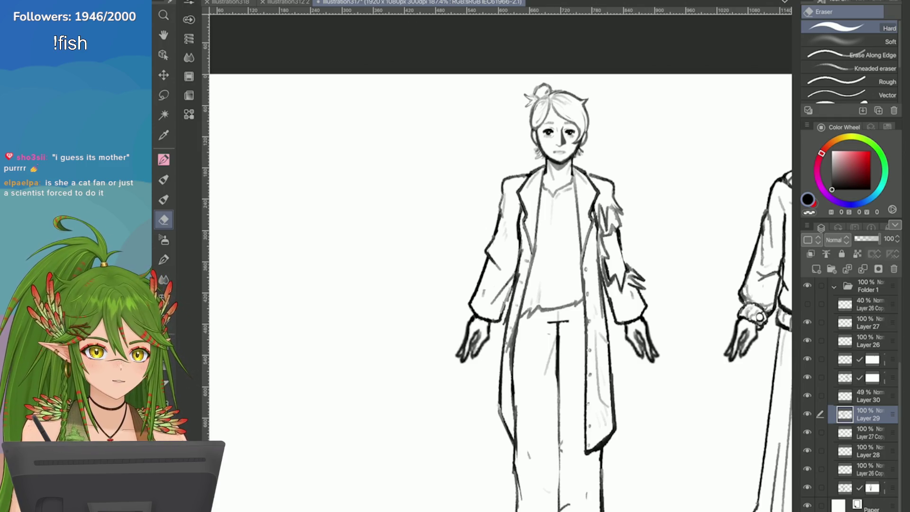
{"action": "key", "text": "ctrl+s"}
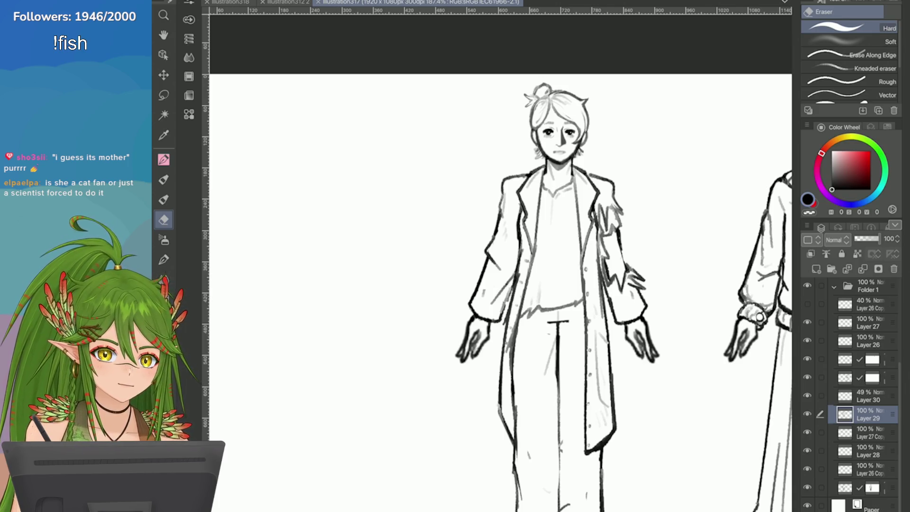
{"action": "scroll", "coordinate": [500, 292], "scroll_direction": "down", "scroll_amount": 3}
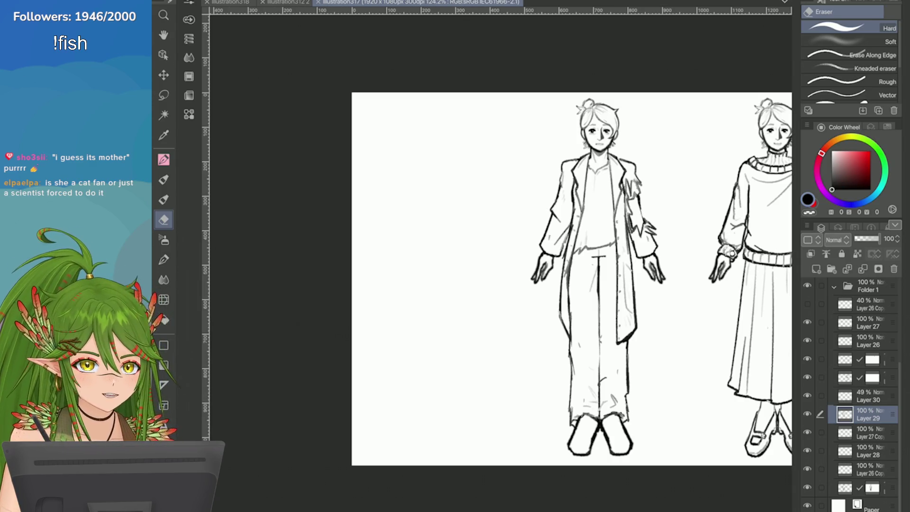
{"action": "scroll", "coordinate": [714, 232], "scroll_direction": "up", "scroll_amount": 3}
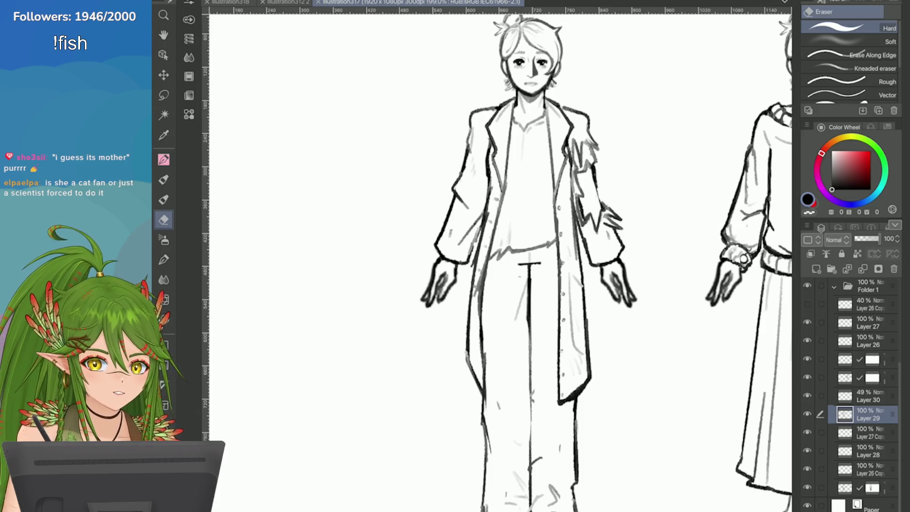
{"action": "scroll", "coordinate": [692, 142], "scroll_direction": "up", "scroll_amount": 2}
{"action": "key", "text": "o"}
{"action": "scroll", "coordinate": [664, 282], "scroll_direction": "up", "scroll_amount": 3}
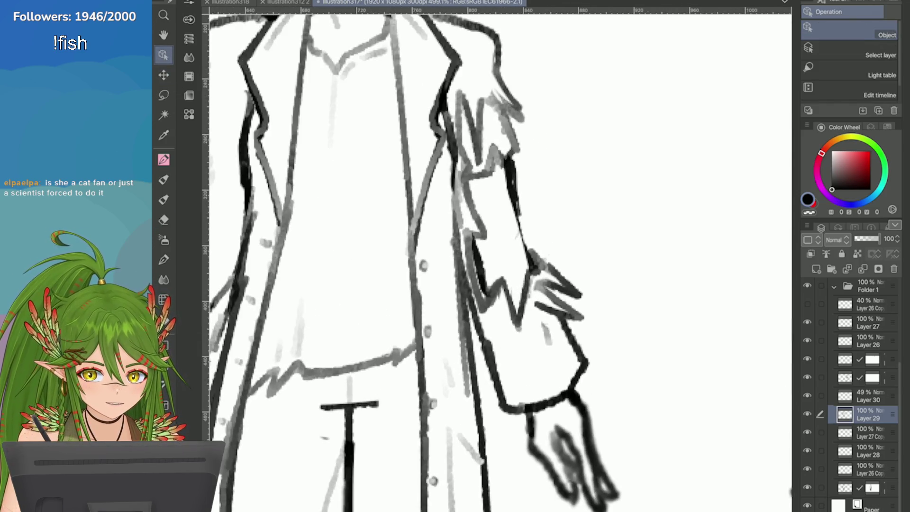
Erase the grey sketch strokes along the sleeve's inner edge, cuff and lapel
{"action": "key", "text": "e"}
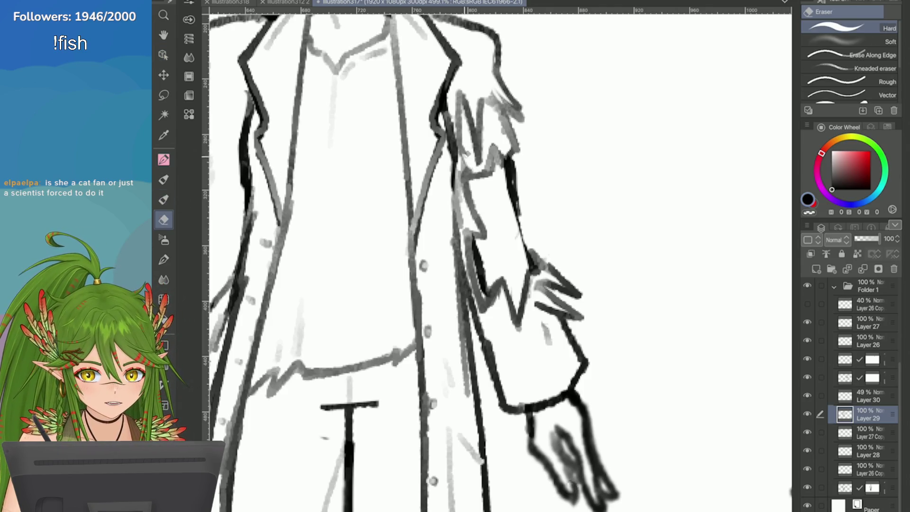
{"action": "mouse_move", "coordinate": [464, 159]}
{"action": "left_mouse_down"}
{"action": "mouse_move", "coordinate": [475, 299]}
{"action": "mouse_move", "coordinate": [475, 269]}
{"action": "left_mouse_up"}
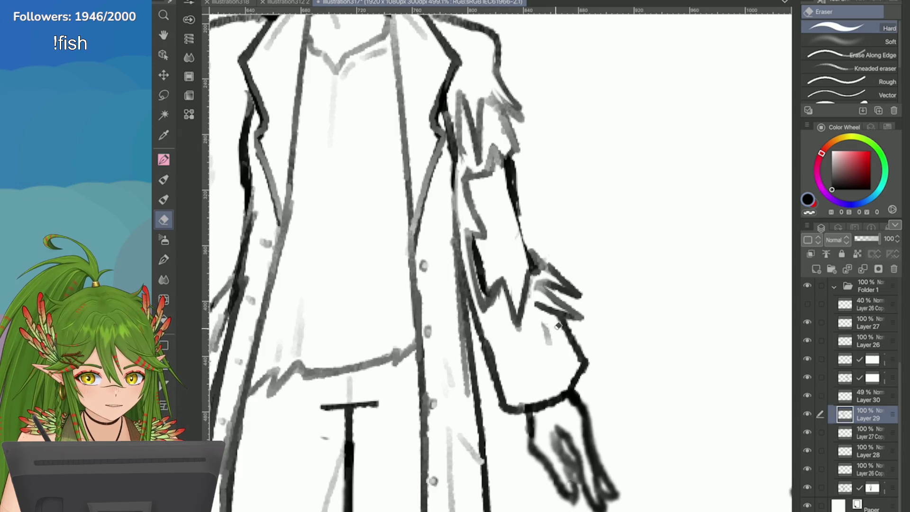
{"action": "mouse_move", "coordinate": [558, 326]}
{"action": "left_mouse_down"}
{"action": "mouse_move", "coordinate": [531, 303]}
{"action": "mouse_move", "coordinate": [563, 356]}
{"action": "left_mouse_up"}
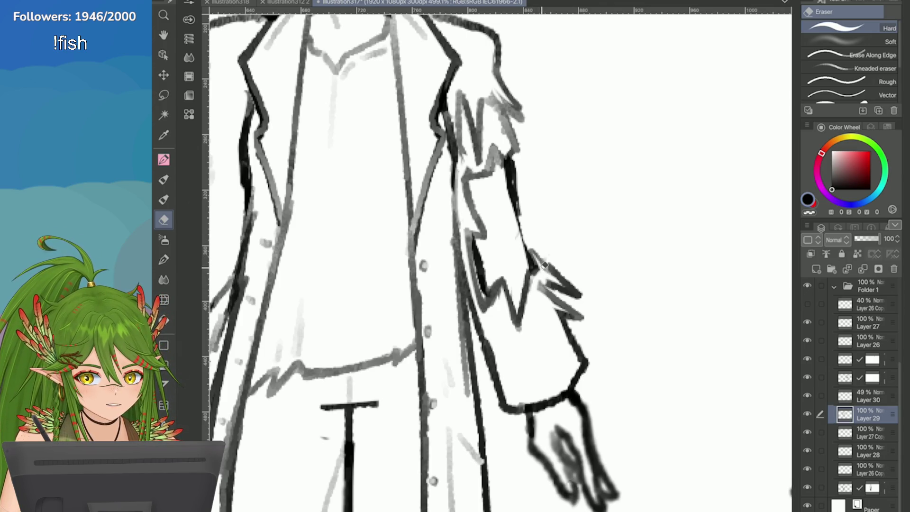
{"action": "scroll", "coordinate": [544, 265], "scroll_direction": "down", "scroll_amount": 1}
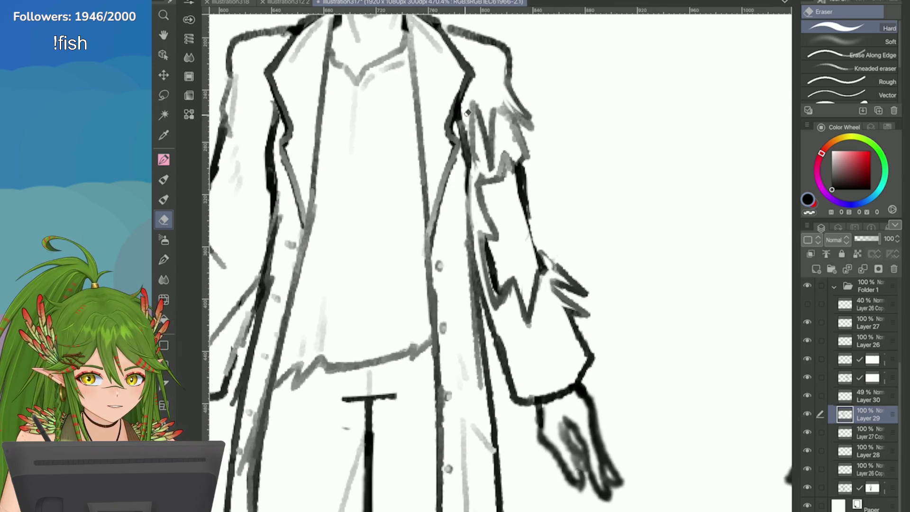
{"action": "mouse_move", "coordinate": [467, 112]}
{"action": "left_mouse_down"}
{"action": "mouse_move", "coordinate": [479, 172]}
{"action": "mouse_move", "coordinate": [479, 160]}
{"action": "left_mouse_up"}
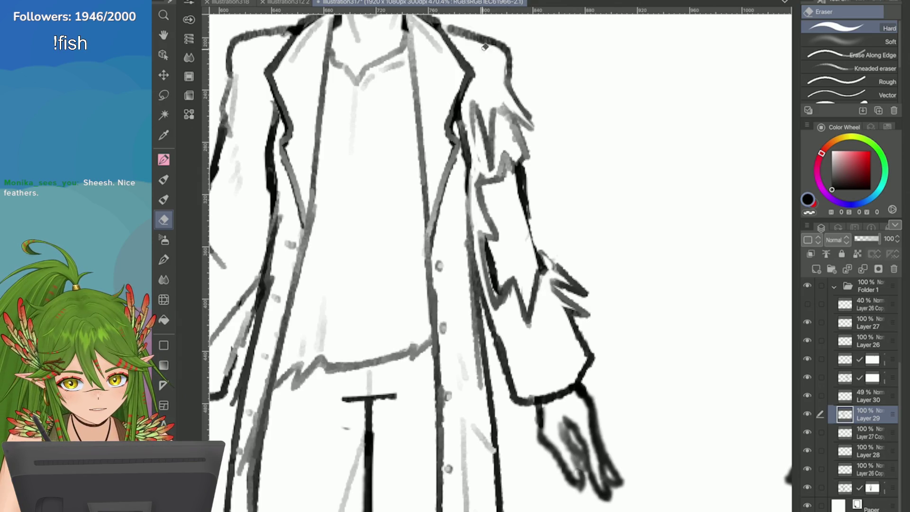
{"action": "scroll", "coordinate": [484, 47], "scroll_direction": "down", "scroll_amount": 3}
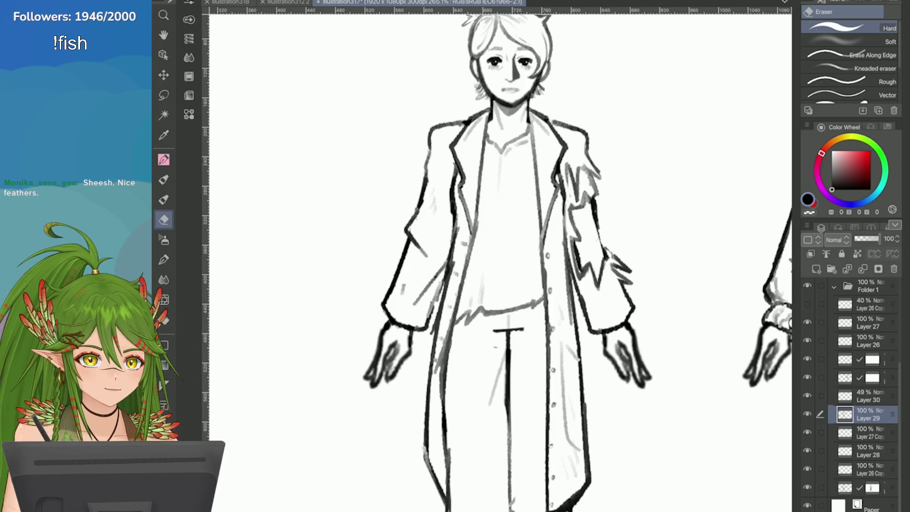
{"action": "scroll", "coordinate": [585, 202], "scroll_direction": "down", "scroll_amount": 5}
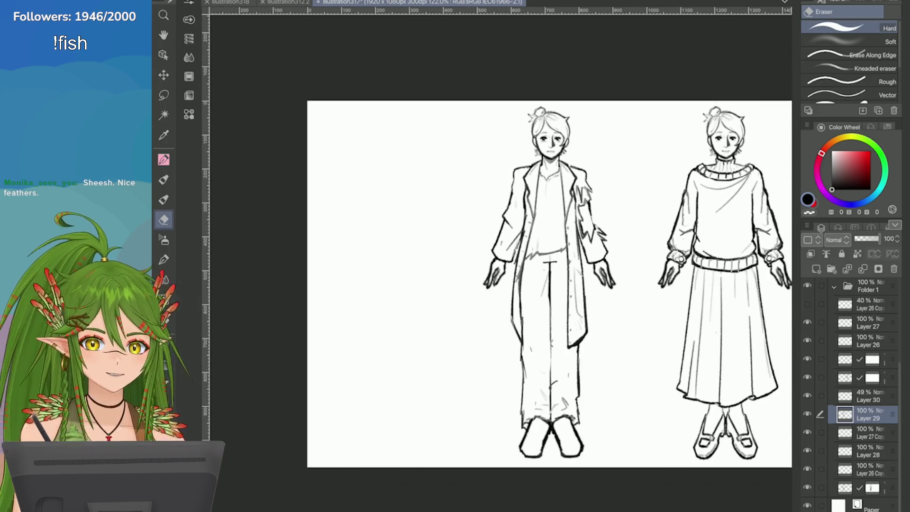
{"action": "scroll", "coordinate": [600, 114], "scroll_direction": "down", "scroll_amount": 2}
{"action": "scroll", "coordinate": [564, 138], "scroll_direction": "up", "scroll_amount": 8}
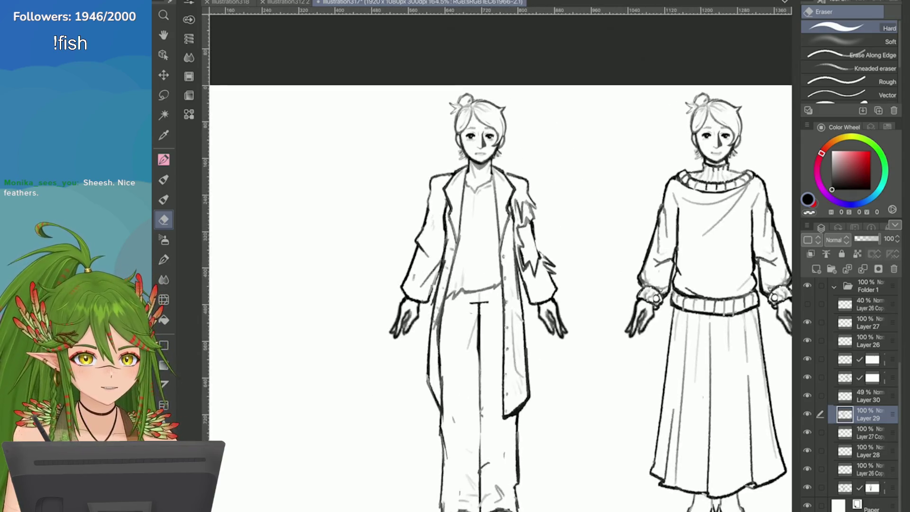
{"action": "scroll", "coordinate": [702, 290], "scroll_direction": "up", "scroll_amount": 2}
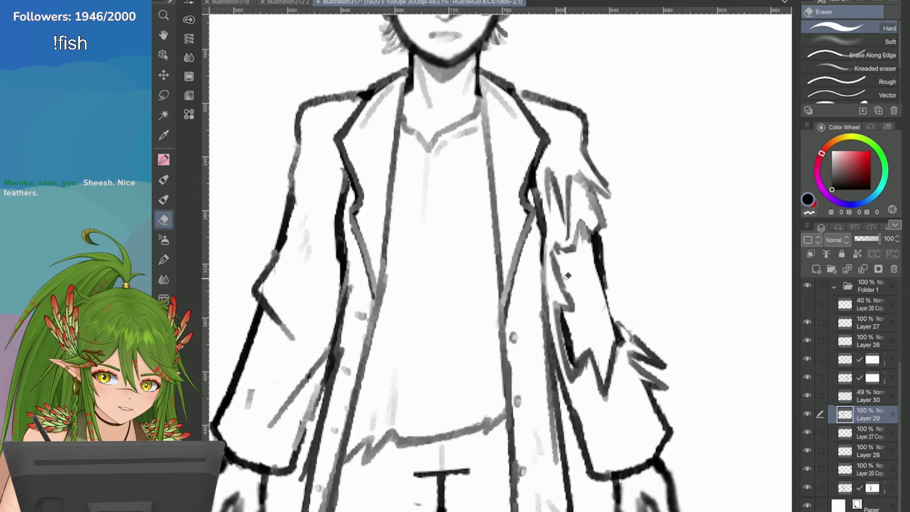
{"action": "scroll", "coordinate": [552, 234], "scroll_direction": "up", "scroll_amount": 2}
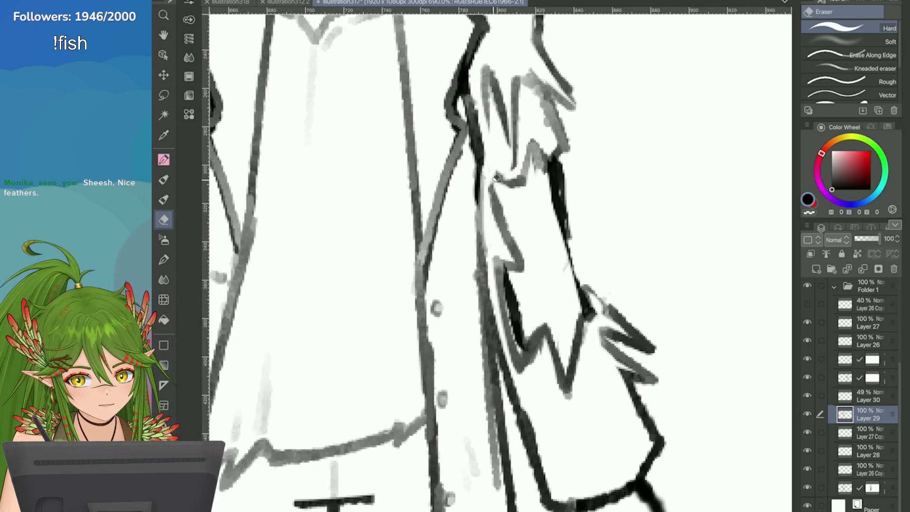
Pencil a short line near the sleeve tear
{"action": "key", "text": "p"}
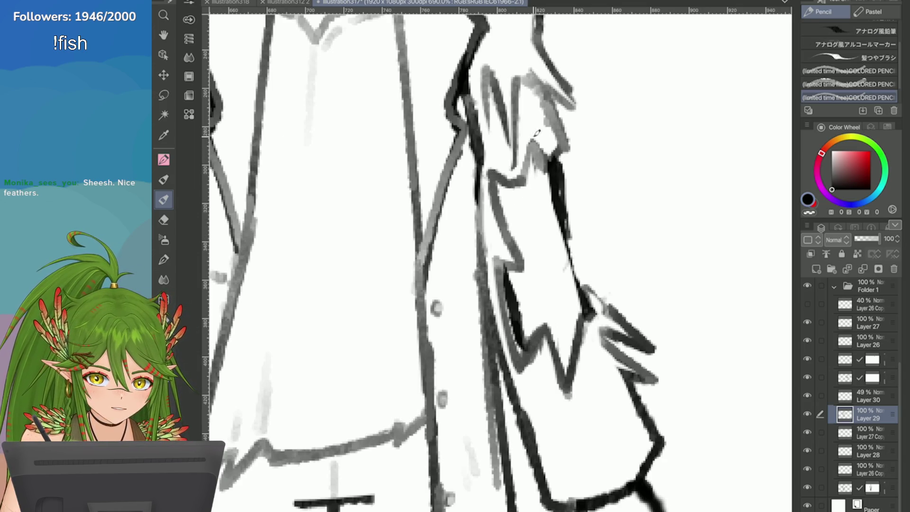
{"action": "left_click_drag", "start_coordinate": [540, 129], "coordinate": [523, 174]}
{"action": "scroll", "coordinate": [523, 174], "scroll_direction": "up", "scroll_amount": 1}
{"action": "key", "text": "e"}
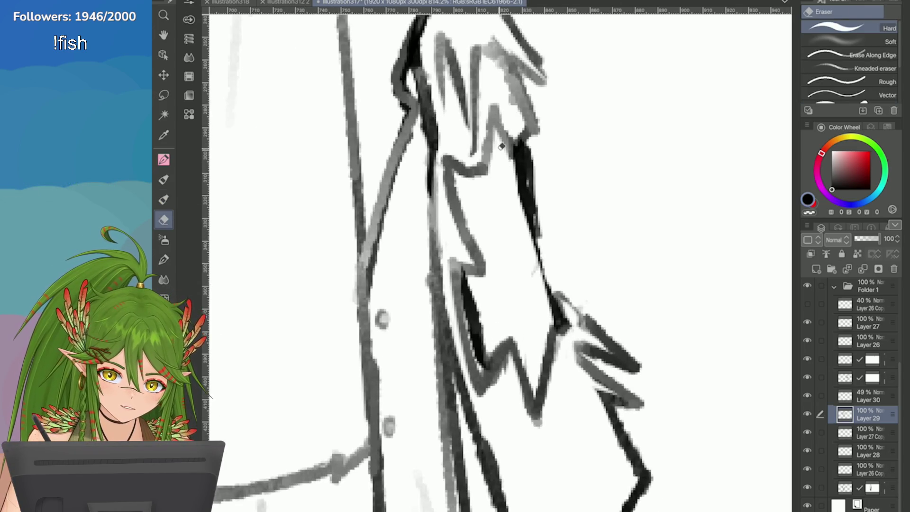
{"action": "scroll", "coordinate": [502, 138], "scroll_direction": "down", "scroll_amount": 5}
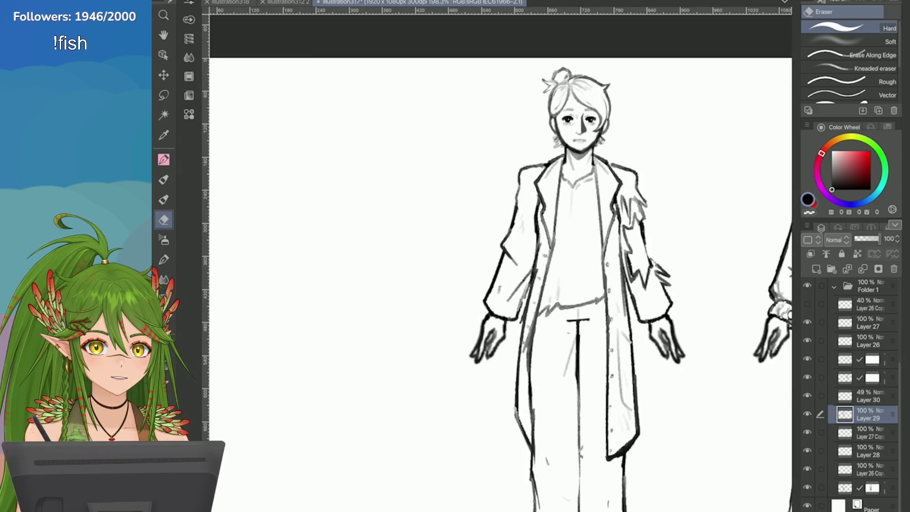
{"action": "scroll", "coordinate": [417, 158], "scroll_direction": "up", "scroll_amount": 4}
{"action": "key", "text": "p"}
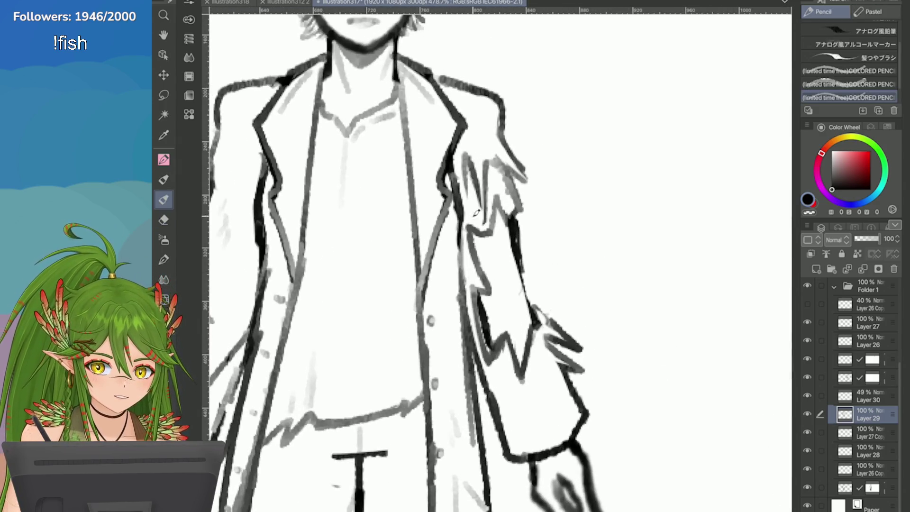
{"action": "scroll", "coordinate": [416, 158], "scroll_direction": "up", "scroll_amount": 2}
Darken the sleeve's inner edge line down its length and add hatching along the tear
{"action": "left_click_drag", "start_coordinate": [418, 159], "coordinate": [426, 223]}
{"action": "left_click_drag", "start_coordinate": [415, 137], "coordinate": [431, 249]}
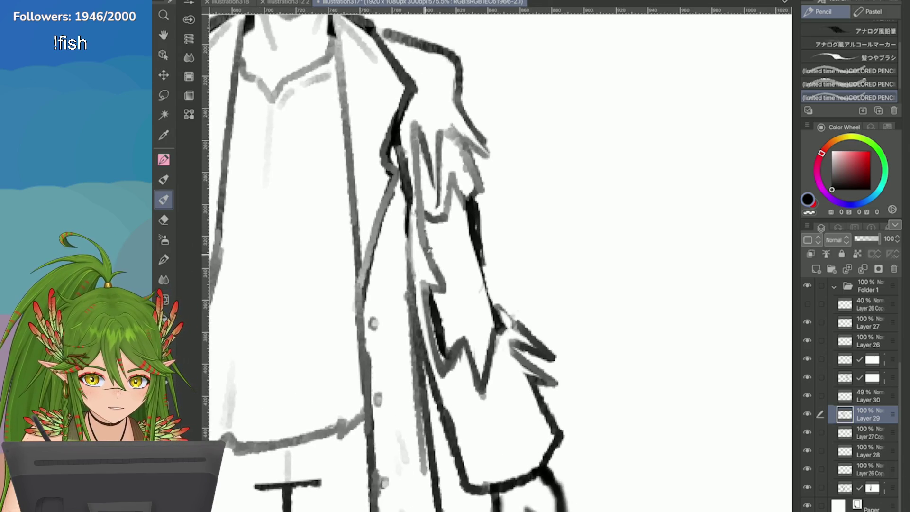
{"action": "left_click_drag", "start_coordinate": [420, 179], "coordinate": [444, 272]}
{"action": "scroll", "coordinate": [477, 157], "scroll_direction": "up", "scroll_amount": 1}
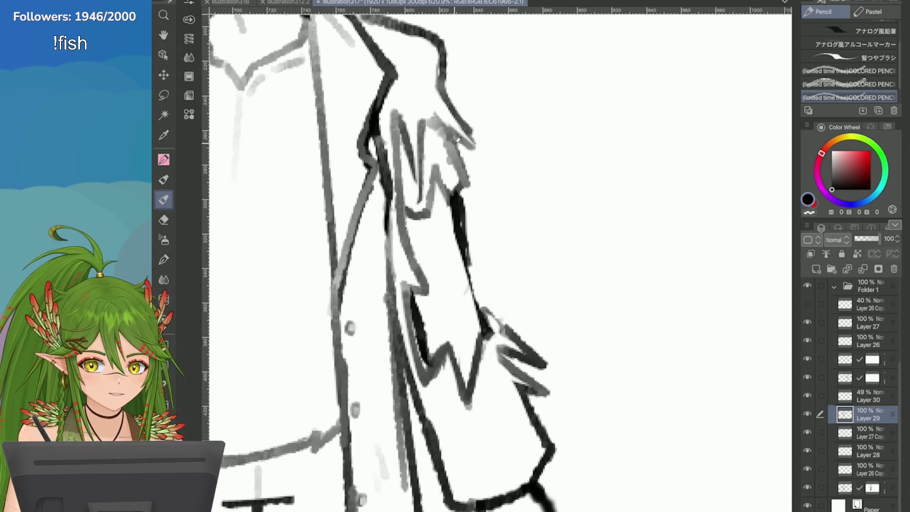
{"action": "mouse_move", "coordinate": [445, 135]}
{"action": "left_mouse_down"}
{"action": "mouse_move", "coordinate": [472, 192]}
{"action": "mouse_move", "coordinate": [447, 203]}
{"action": "left_mouse_up"}
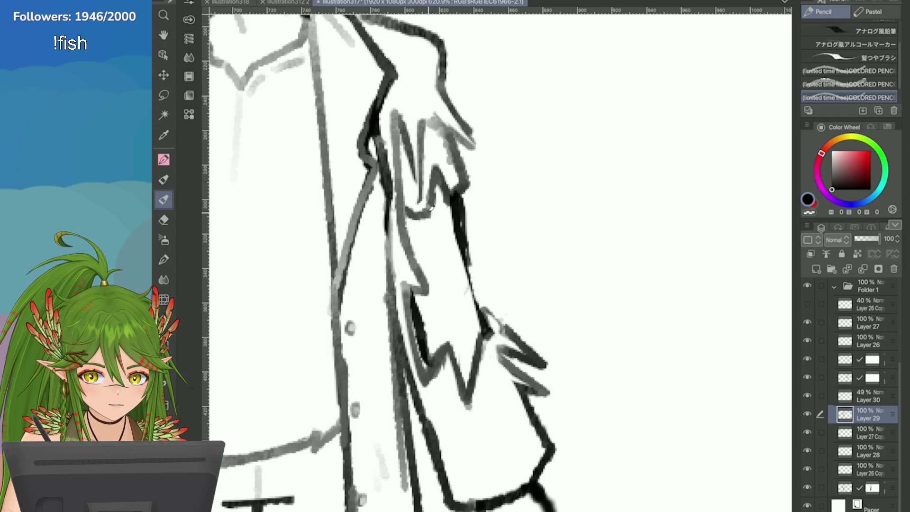
{"action": "scroll", "coordinate": [474, 213], "scroll_direction": "down", "scroll_amount": 5}
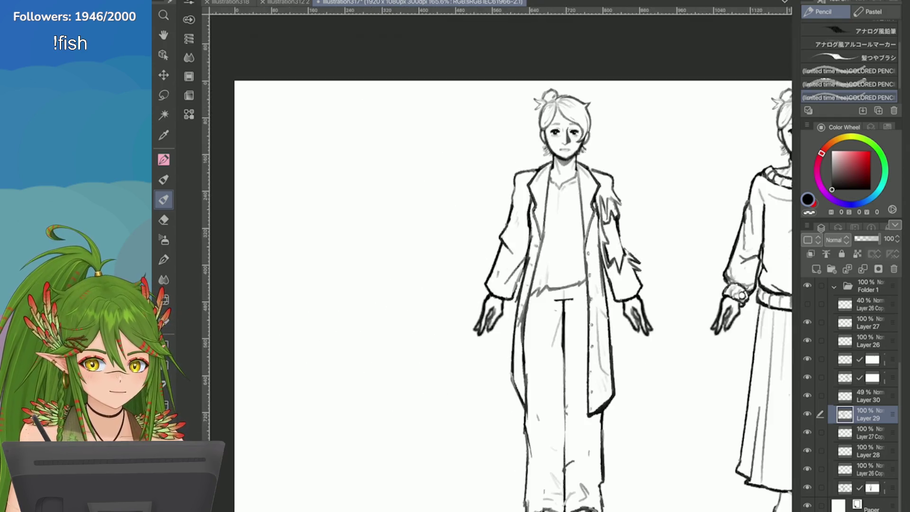
{"action": "scroll", "coordinate": [474, 213], "scroll_direction": "up", "scroll_amount": 4}
Erase light strokes on the sleeve and trim parts of the zigzag tear
{"action": "key", "text": "e"}
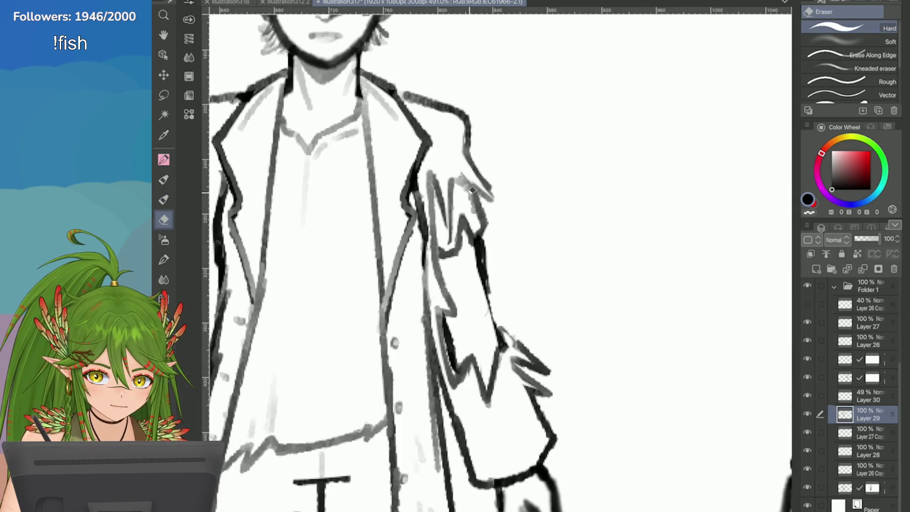
{"action": "mouse_move", "coordinate": [478, 194]}
{"action": "left_mouse_down"}
{"action": "mouse_move", "coordinate": [483, 222]}
{"action": "mouse_move", "coordinate": [453, 233]}
{"action": "left_mouse_up"}
{"action": "scroll", "coordinate": [455, 203], "scroll_direction": "down", "scroll_amount": 3}
{"action": "scroll", "coordinate": [455, 204], "scroll_direction": "up", "scroll_amount": 3}
{"action": "key", "text": "p"}
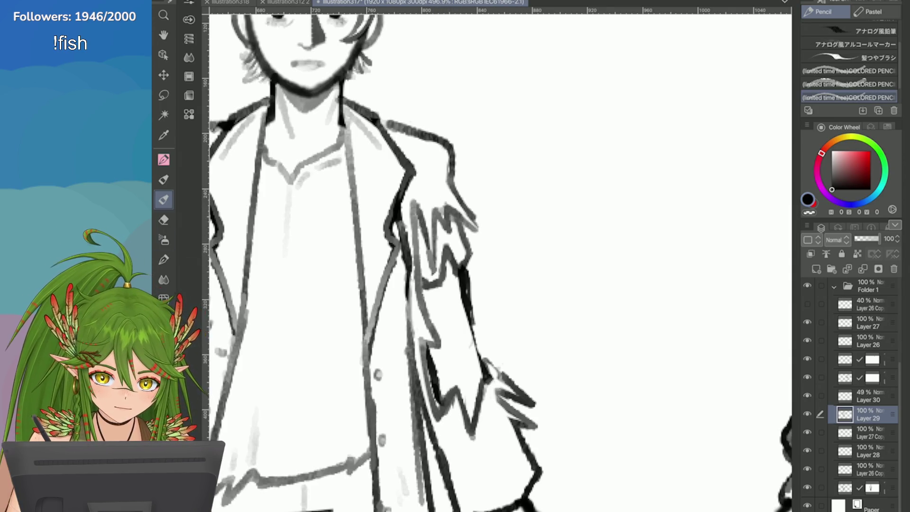
{"action": "key", "text": "e"}
{"action": "mouse_move", "coordinate": [443, 199]}
{"action": "left_mouse_down"}
{"action": "mouse_move", "coordinate": [448, 228]}
{"action": "mouse_move", "coordinate": [462, 233]}
{"action": "left_mouse_up"}
{"action": "scroll", "coordinate": [444, 190], "scroll_direction": "down", "scroll_amount": 5}
{"action": "scroll", "coordinate": [690, 249], "scroll_direction": "up", "scroll_amount": 5}
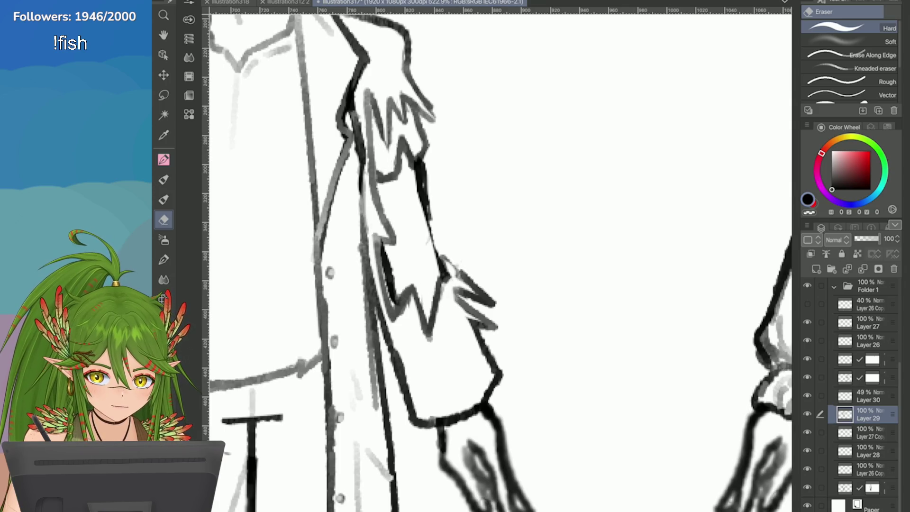
{"action": "scroll", "coordinate": [454, 266], "scroll_direction": "down", "scroll_amount": 5}
{"action": "scroll", "coordinate": [448, 216], "scroll_direction": "up", "scroll_amount": 2}
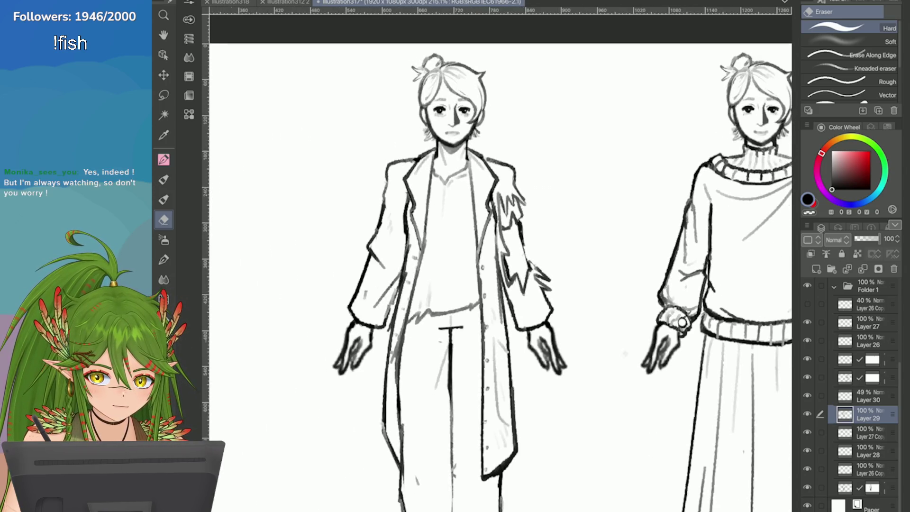
Save the character sheet with Ctrl+S and select the lowest drawing layer above Paper
{"action": "scroll", "coordinate": [656, 247], "scroll_direction": "down", "scroll_amount": 3}
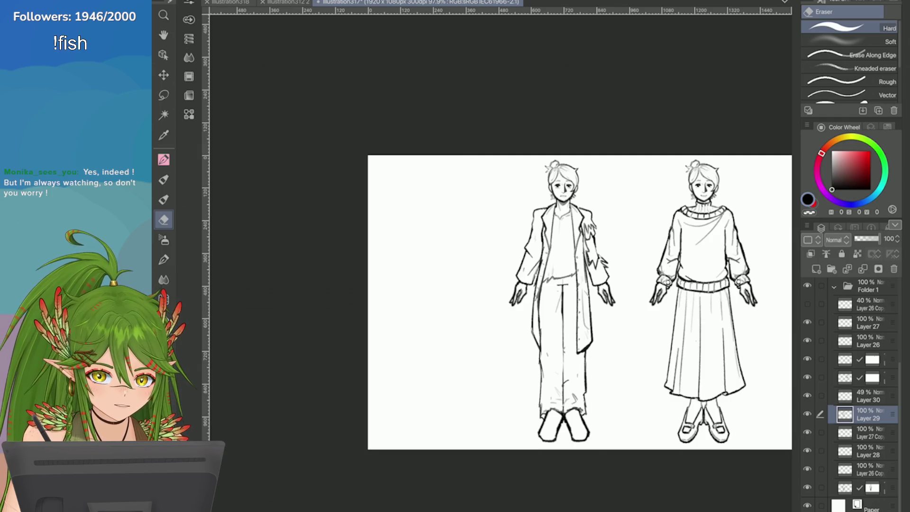
{"action": "scroll", "coordinate": [678, 307], "scroll_direction": "up", "scroll_amount": 1}
{"action": "scroll", "coordinate": [528, 296], "scroll_direction": "up", "scroll_amount": 1}
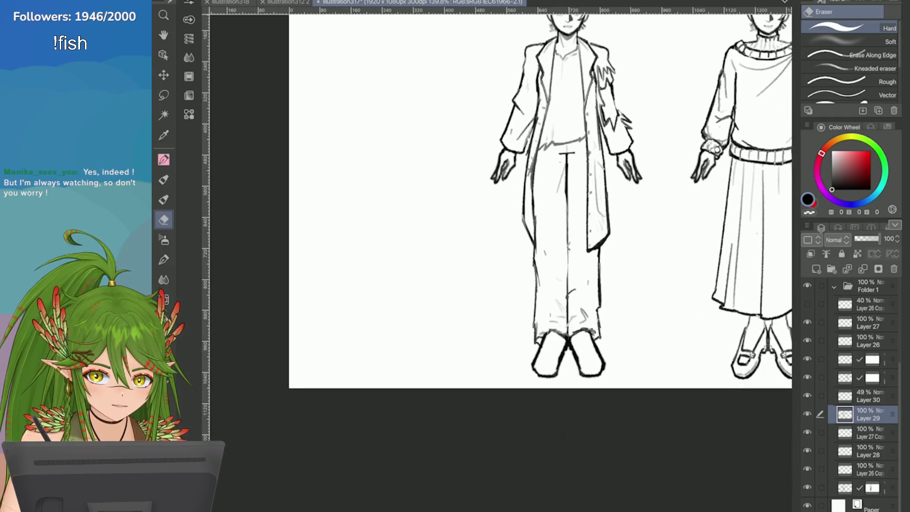
{"action": "key", "text": "ctrl+s"}
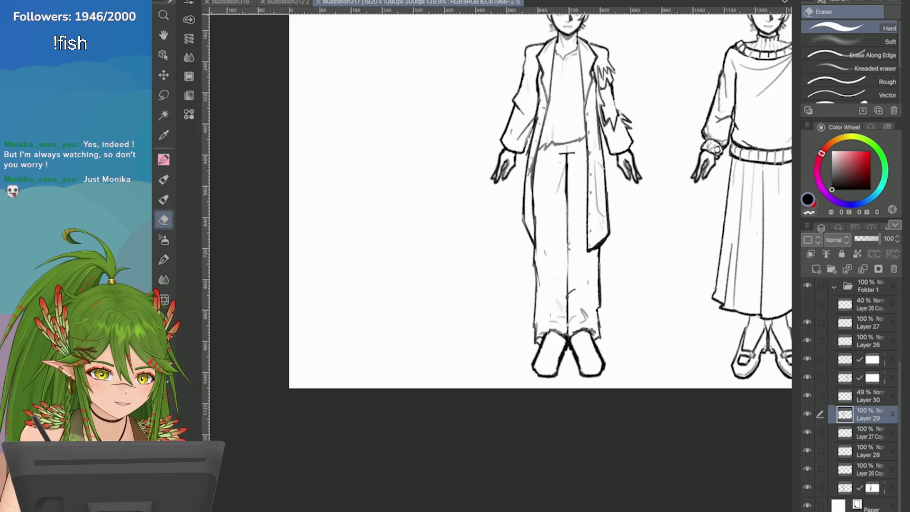
{"action": "left_click", "coordinate": [867, 487]}
{"action": "scroll", "coordinate": [510, 280], "scroll_direction": "up", "scroll_amount": 3}
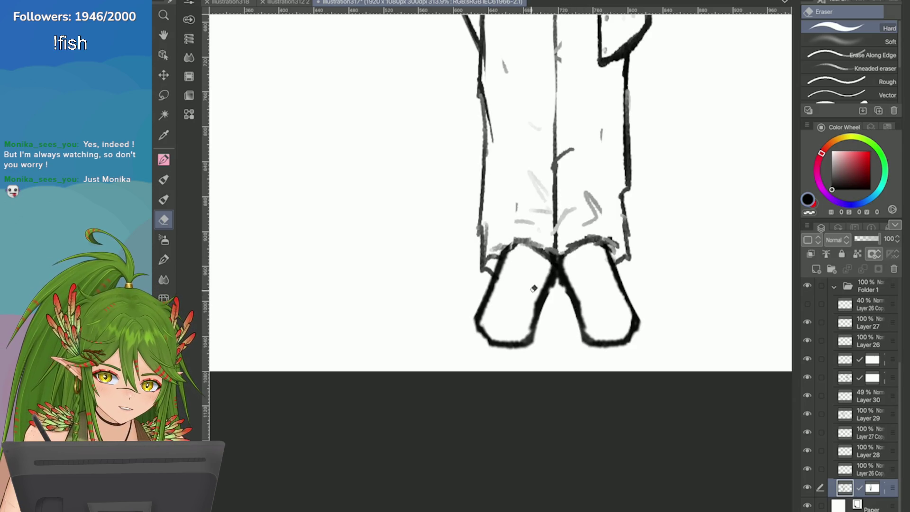
Thin the shoe bottoms, then retrace both shoes' bottoms and the right shoe's outer edge and toe darker
{"action": "left_click_drag", "start_coordinate": [531, 343], "coordinate": [479, 323]}
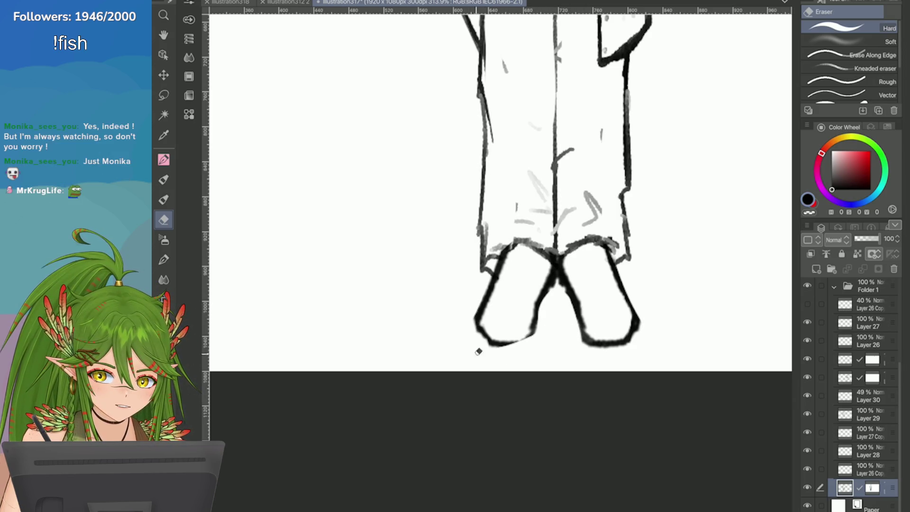
{"action": "left_click_drag", "start_coordinate": [594, 350], "coordinate": [564, 312]}
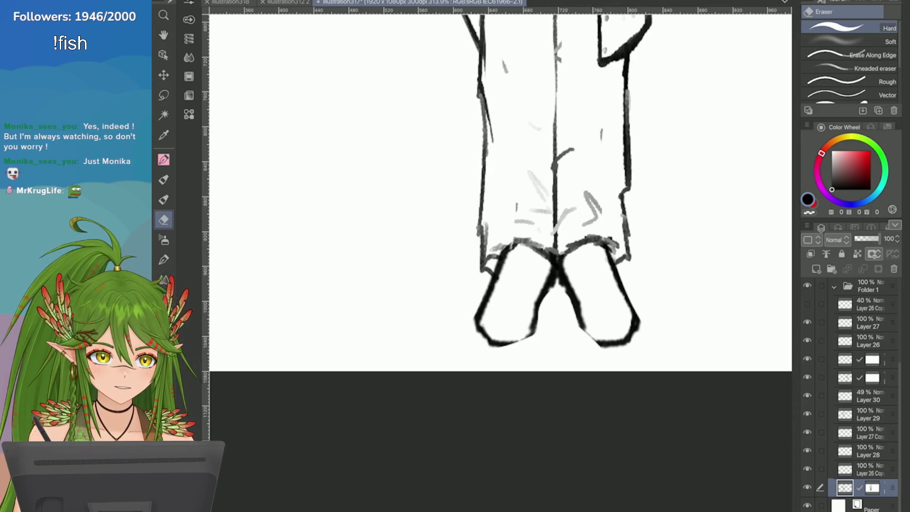
{"action": "scroll", "coordinate": [706, 379], "scroll_direction": "up", "scroll_amount": 3}
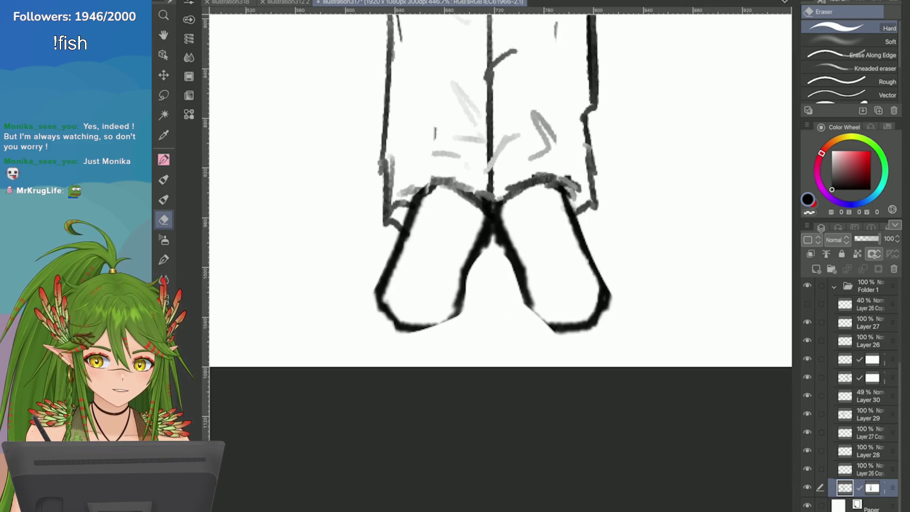
{"action": "key", "text": "p"}
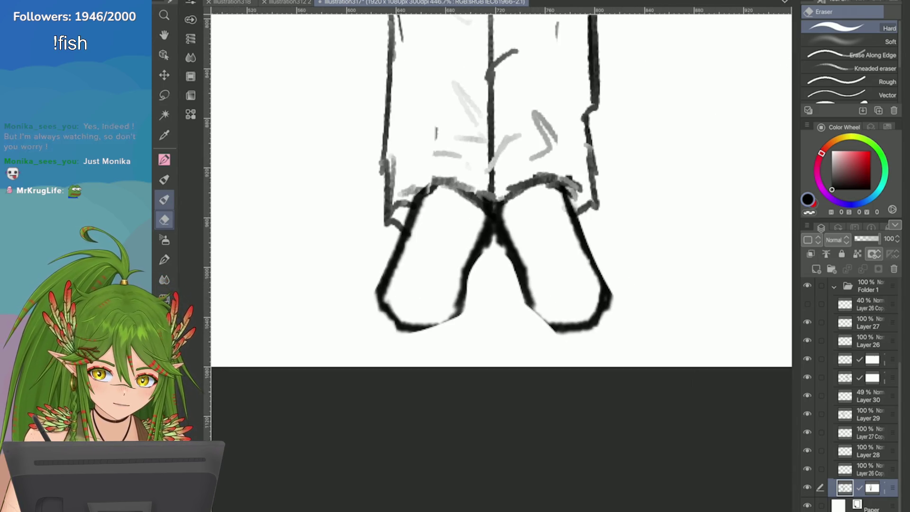
{"action": "mouse_move", "coordinate": [460, 279]}
{"action": "left_mouse_down"}
{"action": "mouse_move", "coordinate": [463, 308]}
{"action": "mouse_move", "coordinate": [422, 329]}
{"action": "left_mouse_up"}
{"action": "key", "text": "ctrl+z"}
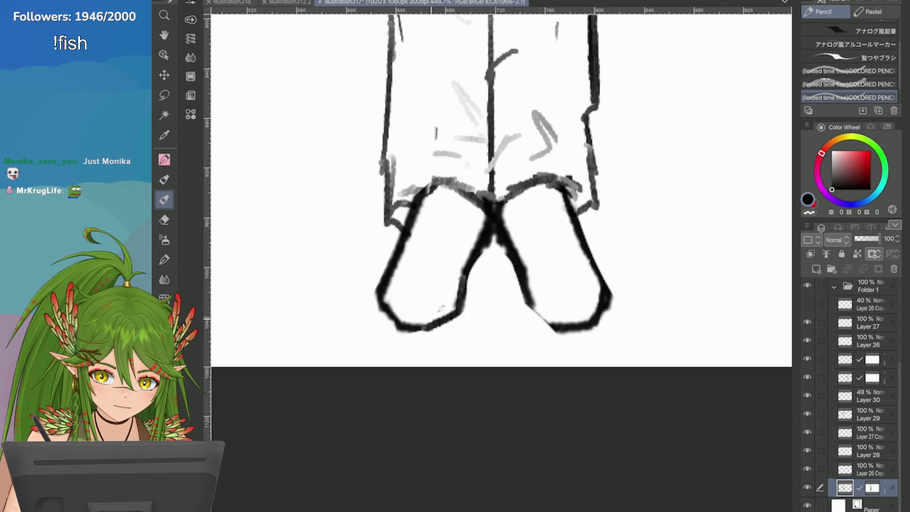
{"action": "mouse_move", "coordinate": [590, 323]}
{"action": "left_mouse_down"}
{"action": "mouse_move", "coordinate": [547, 330]}
{"action": "mouse_move", "coordinate": [533, 299]}
{"action": "mouse_move", "coordinate": [538, 324]}
{"action": "mouse_move", "coordinate": [552, 323]}
{"action": "left_mouse_up"}
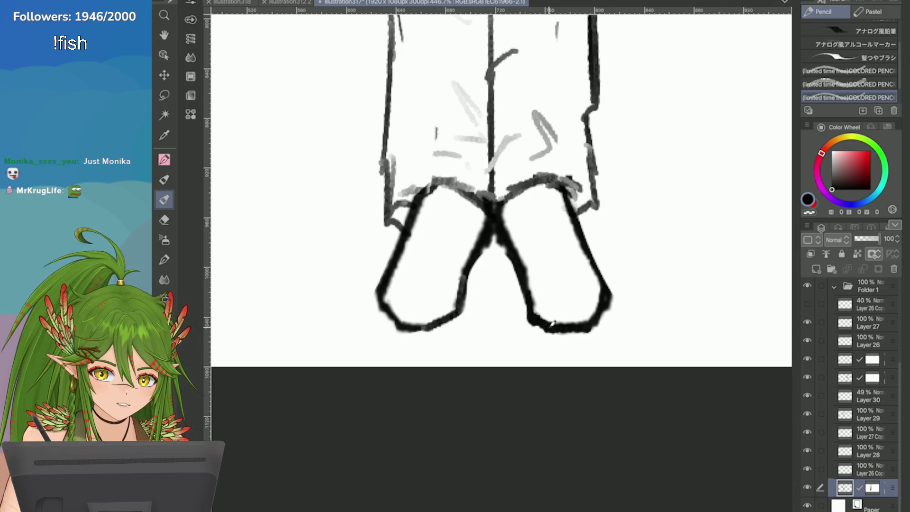
{"action": "left_click_drag", "start_coordinate": [379, 290], "coordinate": [398, 323]}
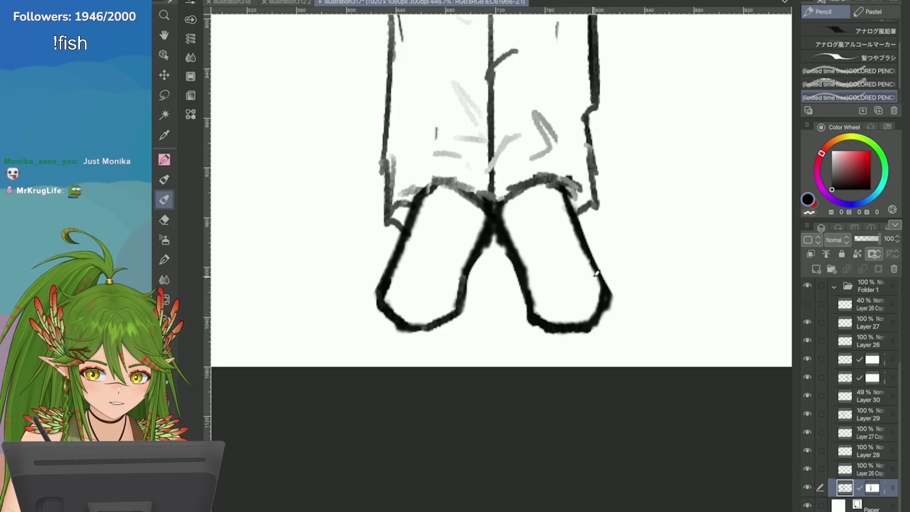
{"action": "left_click_drag", "start_coordinate": [590, 263], "coordinate": [616, 304]}
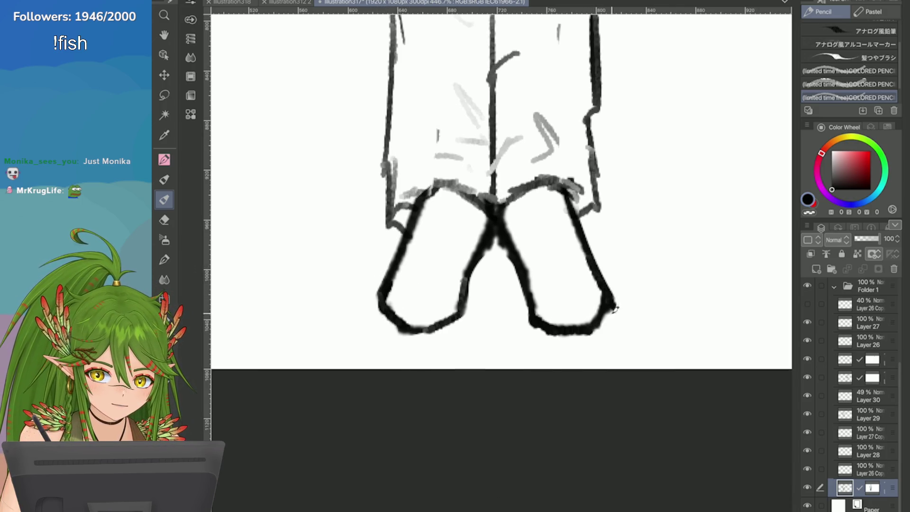
{"action": "left_click_drag", "start_coordinate": [588, 256], "coordinate": [616, 313]}
Add light shading inside both shoes and darken the right shoe's inner left edge
{"action": "left_click_drag", "start_coordinate": [591, 279], "coordinate": [552, 293]}
{"action": "mouse_move", "coordinate": [404, 287]}
{"action": "left_mouse_down"}
{"action": "mouse_move", "coordinate": [427, 297]}
{"action": "mouse_move", "coordinate": [402, 285]}
{"action": "mouse_move", "coordinate": [438, 278]}
{"action": "left_mouse_up"}
{"action": "scroll", "coordinate": [476, 210], "scroll_direction": "down", "scroll_amount": 2}
{"action": "scroll", "coordinate": [476, 211], "scroll_direction": "up", "scroll_amount": 3}
{"action": "mouse_move", "coordinate": [467, 223]}
{"action": "left_mouse_down"}
{"action": "mouse_move", "coordinate": [474, 279]}
{"action": "mouse_move", "coordinate": [488, 286]}
{"action": "left_mouse_up"}
Erase faint strokes and stray sketch marks inside and around both shoes, smoothing the right toe
{"action": "key", "text": "e"}
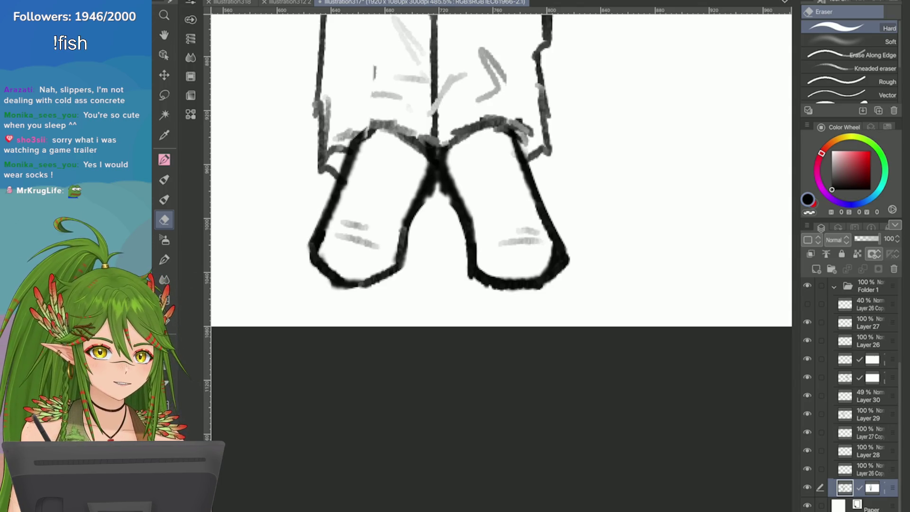
{"action": "left_click_drag", "start_coordinate": [552, 239], "coordinate": [536, 293]}
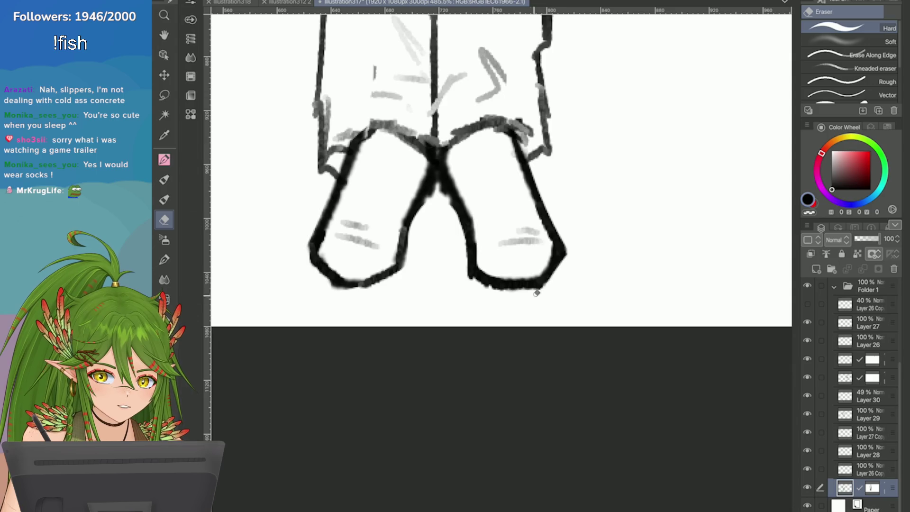
{"action": "scroll", "coordinate": [338, 216], "scroll_direction": "down", "scroll_amount": 3}
{"action": "scroll", "coordinate": [365, 248], "scroll_direction": "up", "scroll_amount": 2}
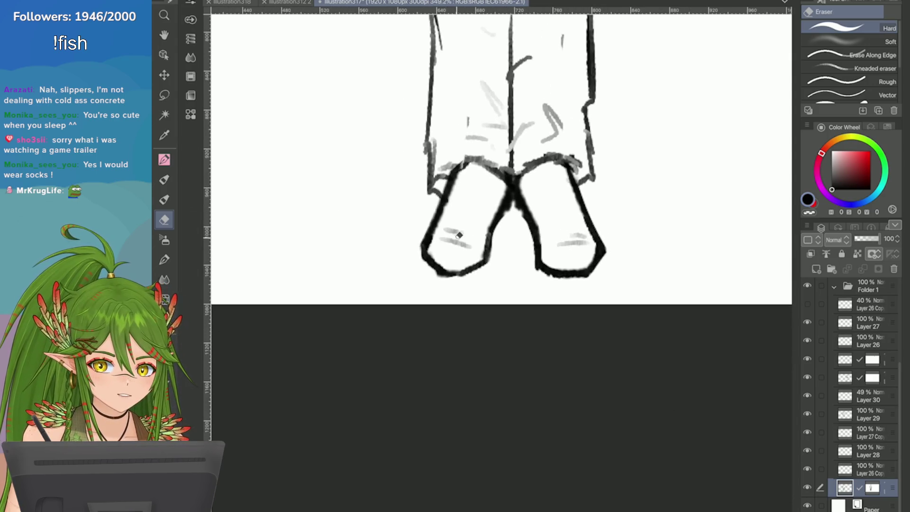
{"action": "left_click_drag", "start_coordinate": [469, 239], "coordinate": [443, 222]}
{"action": "left_click_drag", "start_coordinate": [555, 241], "coordinate": [577, 233]}
{"action": "scroll", "coordinate": [577, 233], "scroll_direction": "up", "scroll_amount": 2}
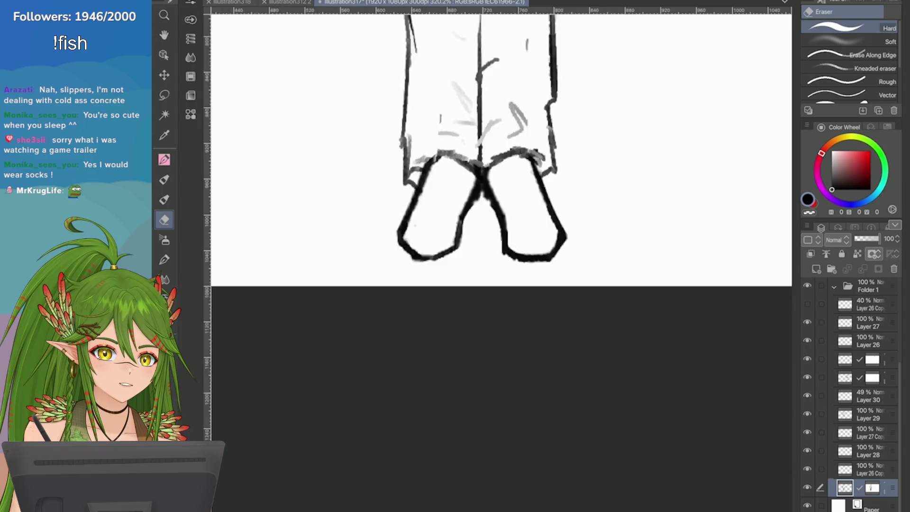
{"action": "mouse_move", "coordinate": [495, 185]}
{"action": "left_mouse_down"}
{"action": "mouse_move", "coordinate": [516, 212]}
{"action": "mouse_move", "coordinate": [507, 257]}
{"action": "left_mouse_up"}
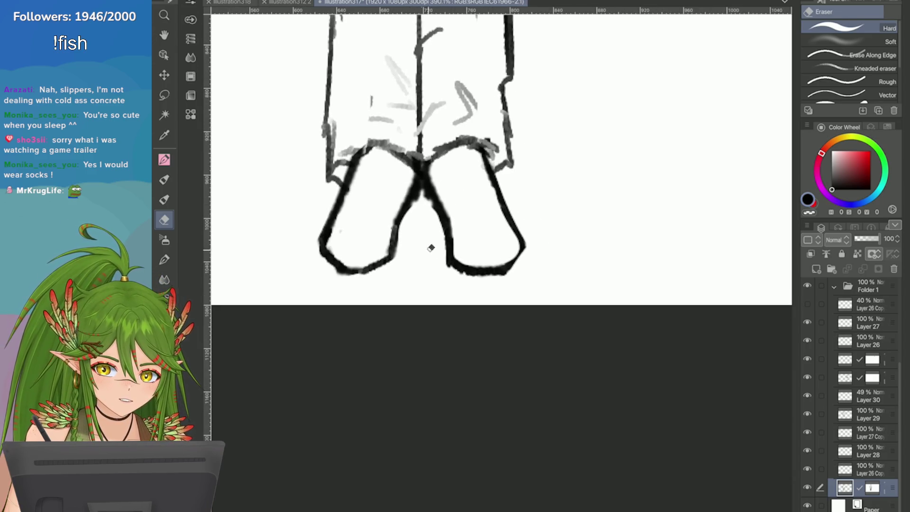
{"action": "left_click_drag", "start_coordinate": [431, 246], "coordinate": [459, 278]}
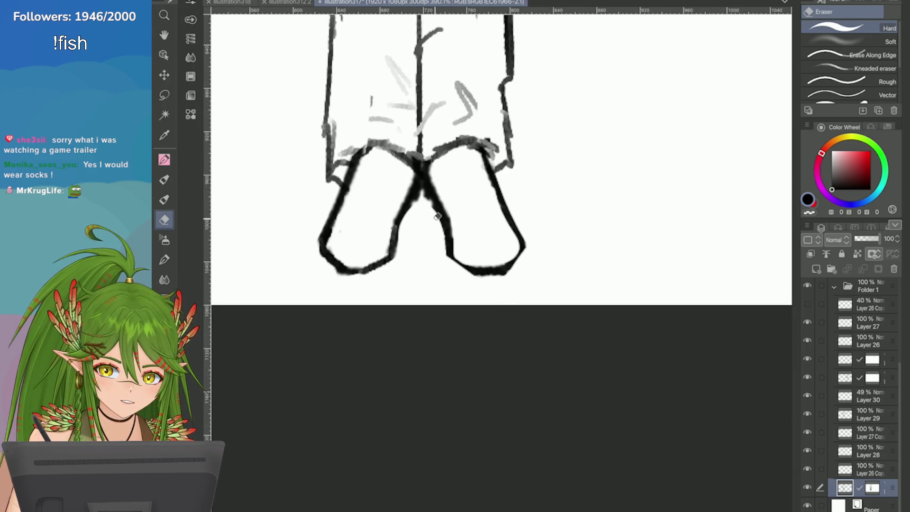
{"action": "scroll", "coordinate": [423, 201], "scroll_direction": "down", "scroll_amount": 5}
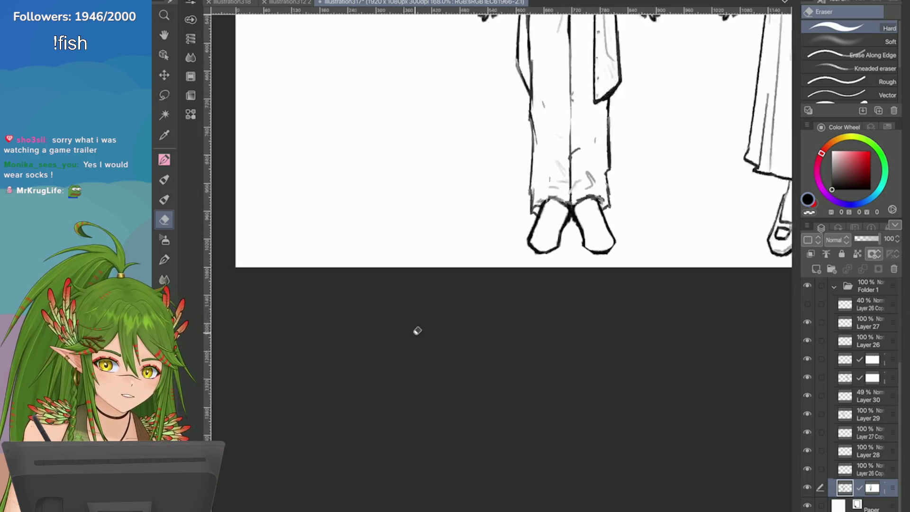
{"action": "left_click_drag", "start_coordinate": [525, 224], "coordinate": [518, 239]}
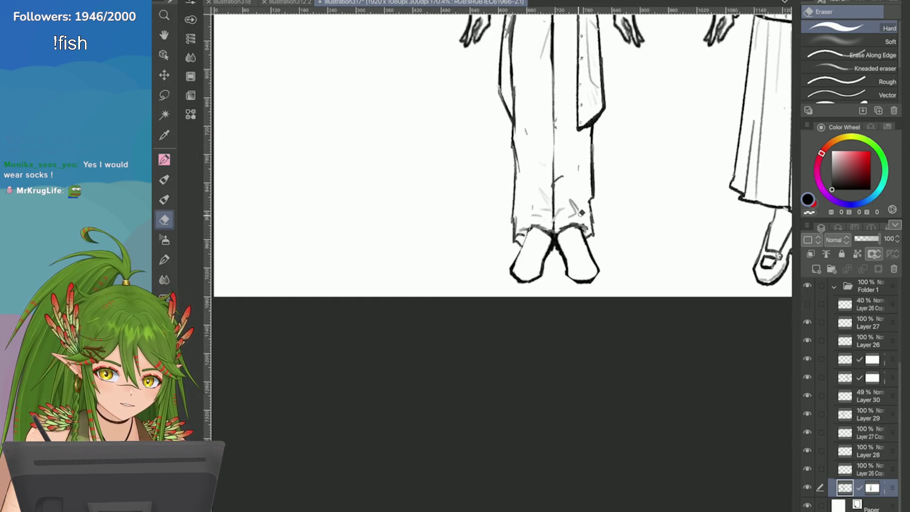
{"action": "left_click_drag", "start_coordinate": [583, 228], "coordinate": [592, 258]}
{"action": "scroll", "coordinate": [775, 251], "scroll_direction": "up", "scroll_amount": 3}
Redraw the left shoe's left outline and the right shoe's outer edge stroke
{"action": "key", "text": "p"}
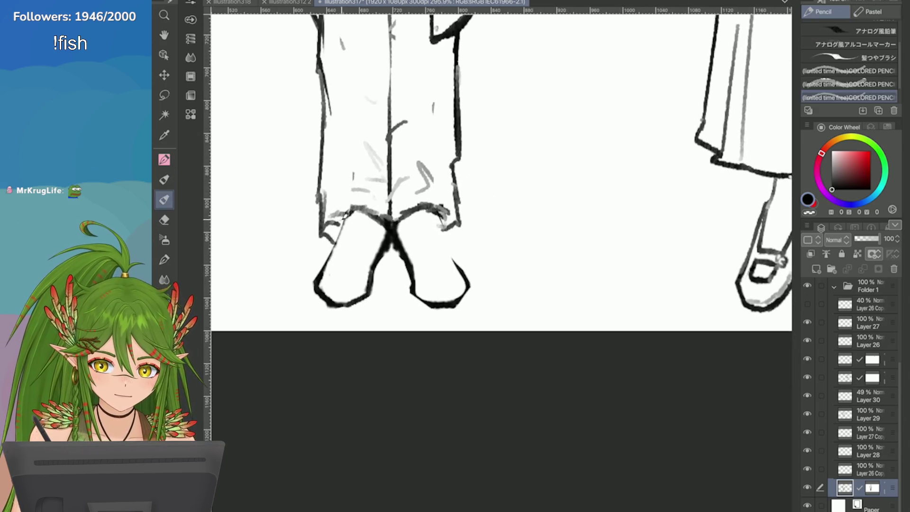
{"action": "left_click_drag", "start_coordinate": [332, 246], "coordinate": [316, 277]}
{"action": "key", "text": "ctrl+z"}
{"action": "left_click_drag", "start_coordinate": [339, 227], "coordinate": [316, 277]}
{"action": "left_click_drag", "start_coordinate": [441, 216], "coordinate": [468, 279]}
{"action": "key", "text": "ctrl+z"}
{"action": "key", "text": "ctrl+z"}
{"action": "left_click_drag", "start_coordinate": [443, 215], "coordinate": [467, 277]}
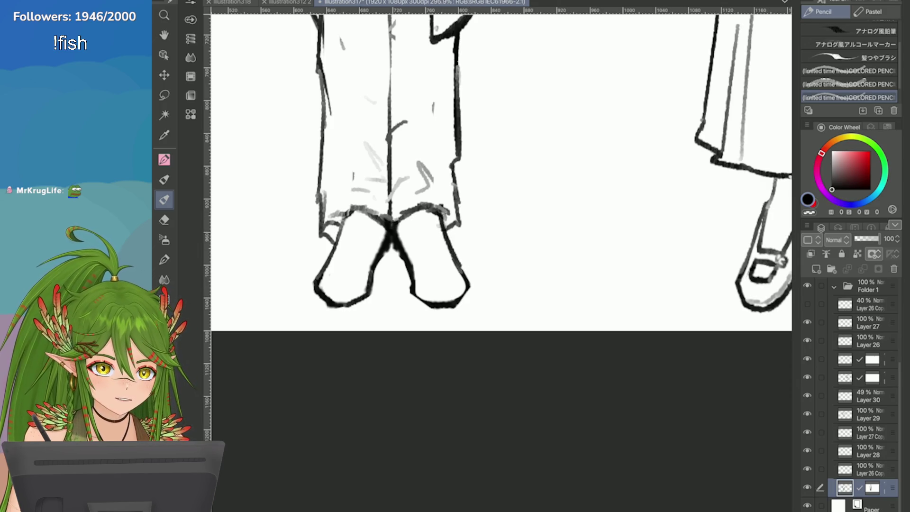
{"action": "scroll", "coordinate": [500, 171], "scroll_direction": "down", "scroll_amount": 2}
{"action": "scroll", "coordinate": [663, 483], "scroll_direction": "down", "scroll_amount": 3}
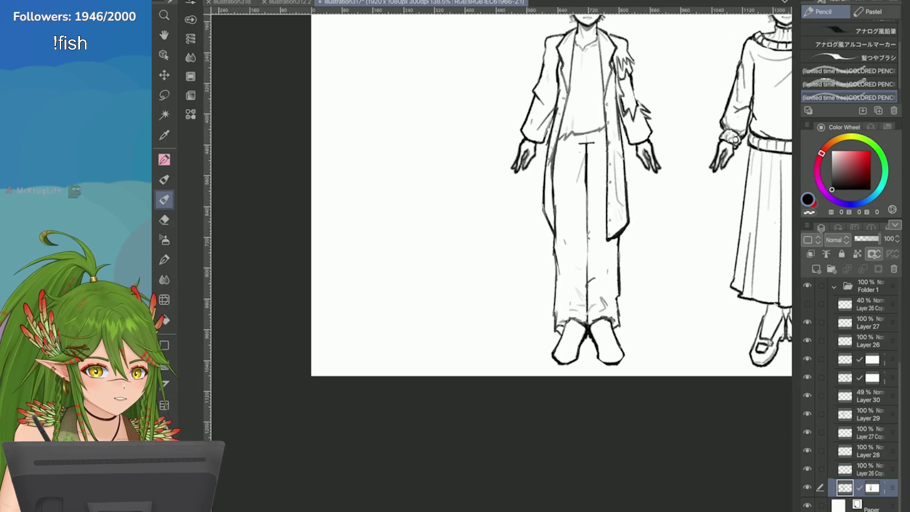
Add a new raster layer and try several outlines around the right shoe's bottom, undoing each
{"action": "left_click", "coordinate": [815, 269]}
{"action": "scroll", "coordinate": [588, 332], "scroll_direction": "up", "scroll_amount": 5}
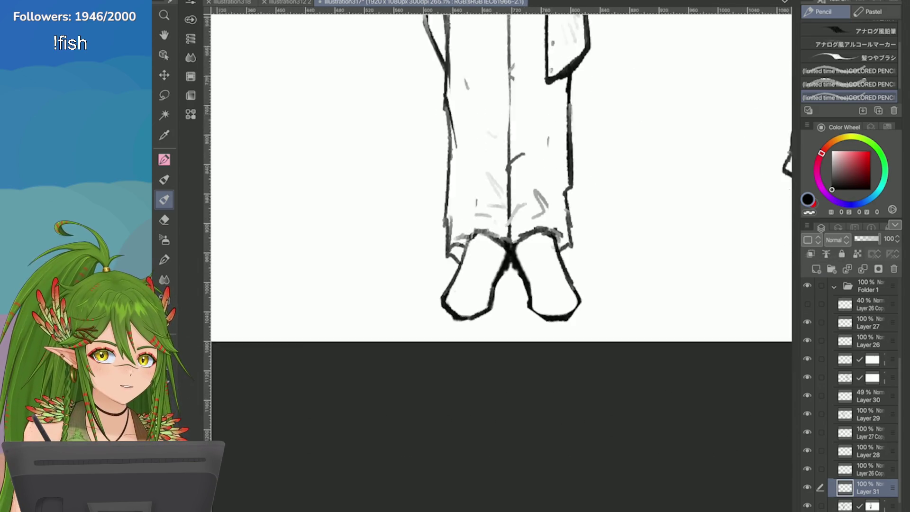
{"action": "mouse_move", "coordinate": [493, 223]}
{"action": "left_mouse_down"}
{"action": "mouse_move", "coordinate": [467, 218]}
{"action": "mouse_move", "coordinate": [524, 274]}
{"action": "left_mouse_up"}
{"action": "key", "text": "ctrl+z"}
{"action": "key", "text": "ctrl+z"}
{"action": "mouse_move", "coordinate": [502, 232]}
{"action": "left_mouse_down"}
{"action": "mouse_move", "coordinate": [474, 310]}
{"action": "mouse_move", "coordinate": [419, 307]}
{"action": "left_mouse_up"}
{"action": "key", "text": "ctrl+z"}
{"action": "left_click_drag", "start_coordinate": [520, 282], "coordinate": [426, 273]}
{"action": "key", "text": "ctrl+z"}
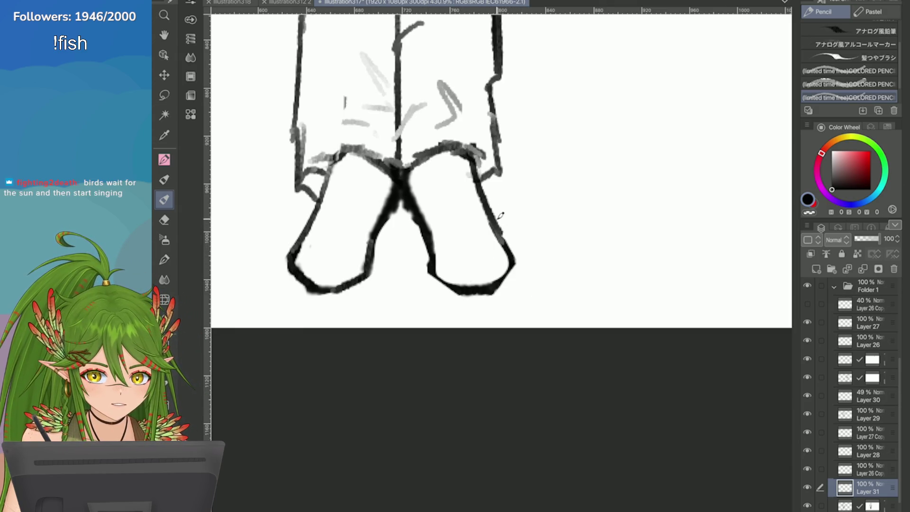
{"action": "mouse_move", "coordinate": [495, 210]}
{"action": "left_mouse_down"}
{"action": "mouse_move", "coordinate": [450, 296]}
{"action": "mouse_move", "coordinate": [412, 232]}
{"action": "left_mouse_up"}
{"action": "key", "text": "ctrl+z"}
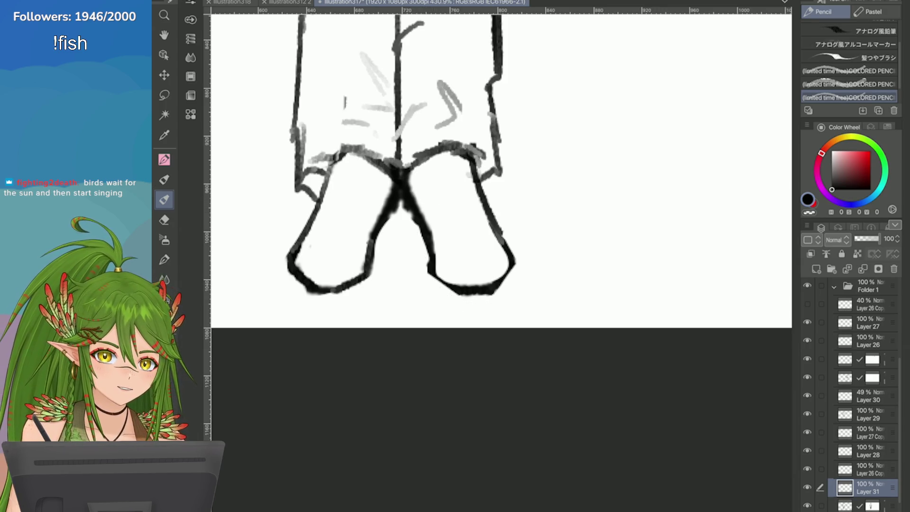
Arc a toe cap across the right shoe's top, redoing and undoing strokes until settled
{"action": "left_click_drag", "start_coordinate": [512, 244], "coordinate": [422, 266]}
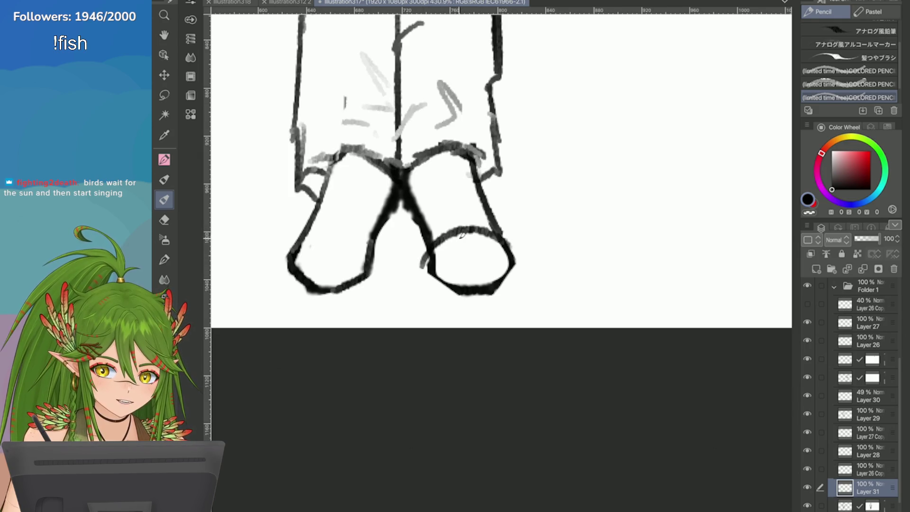
{"action": "left_click_drag", "start_coordinate": [462, 234], "coordinate": [512, 273]}
{"action": "key", "text": "ctrl+z"}
{"action": "mouse_move", "coordinate": [502, 232]}
{"action": "left_mouse_down"}
{"action": "mouse_move", "coordinate": [518, 253]}
{"action": "mouse_move", "coordinate": [520, 284]}
{"action": "mouse_move", "coordinate": [502, 305]}
{"action": "mouse_move", "coordinate": [481, 305]}
{"action": "mouse_move", "coordinate": [473, 285]}
{"action": "left_mouse_up"}
{"action": "key", "text": "ctrl+z"}
{"action": "key", "text": "ctrl+z"}
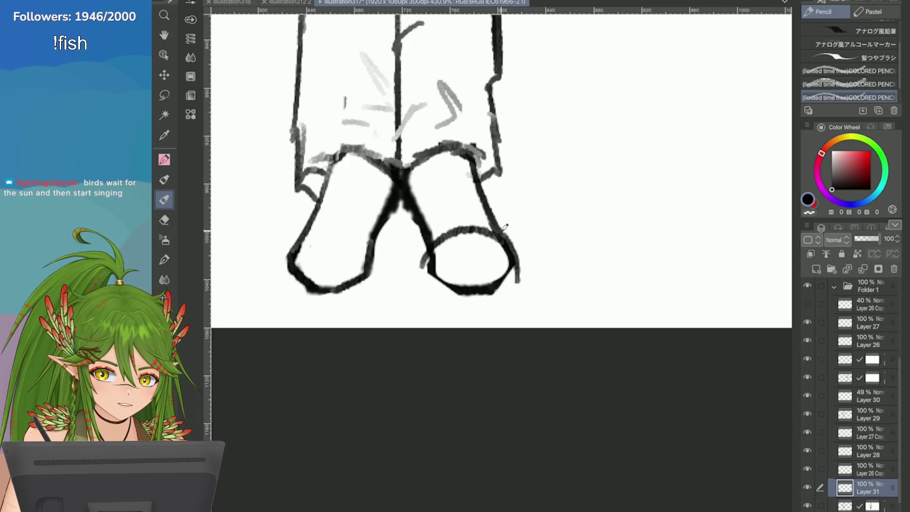
{"action": "key", "text": "ctrl+z"}
{"action": "left_click_drag", "start_coordinate": [496, 232], "coordinate": [514, 247]}
{"action": "key", "text": "ctrl+z"}
{"action": "key", "text": "ctrl+z"}
{"action": "key", "text": "ctrl+y"}
{"action": "left_click_drag", "start_coordinate": [405, 198], "coordinate": [424, 280]}
{"action": "key", "text": "ctrl+z"}
Draw the right foot's lower outline and right side, joining them together
{"action": "left_click_drag", "start_coordinate": [429, 275], "coordinate": [490, 308]}
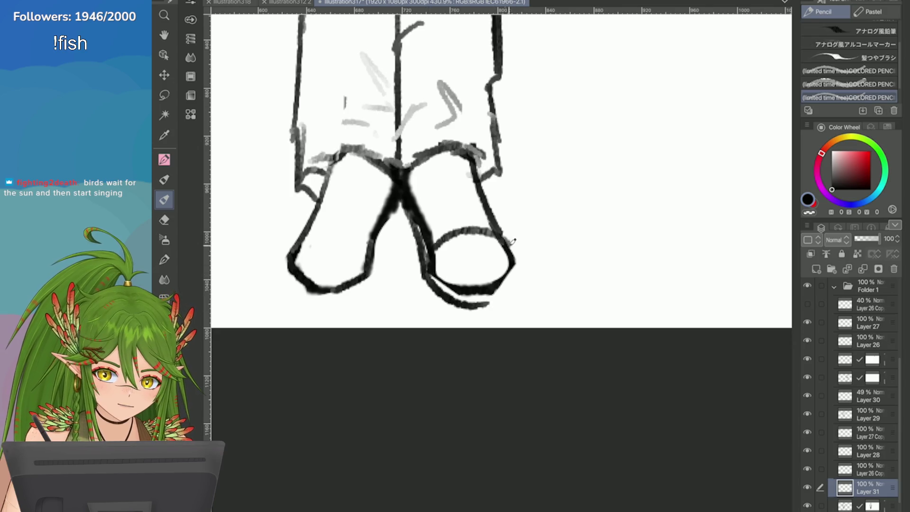
{"action": "left_click_drag", "start_coordinate": [512, 240], "coordinate": [500, 298]}
{"action": "key", "text": "ctrl+z"}
{"action": "key", "text": "ctrl+z"}
{"action": "mouse_move", "coordinate": [515, 256]}
{"action": "left_mouse_down"}
{"action": "mouse_move", "coordinate": [497, 302]}
{"action": "mouse_move", "coordinate": [514, 289]}
{"action": "left_mouse_up"}
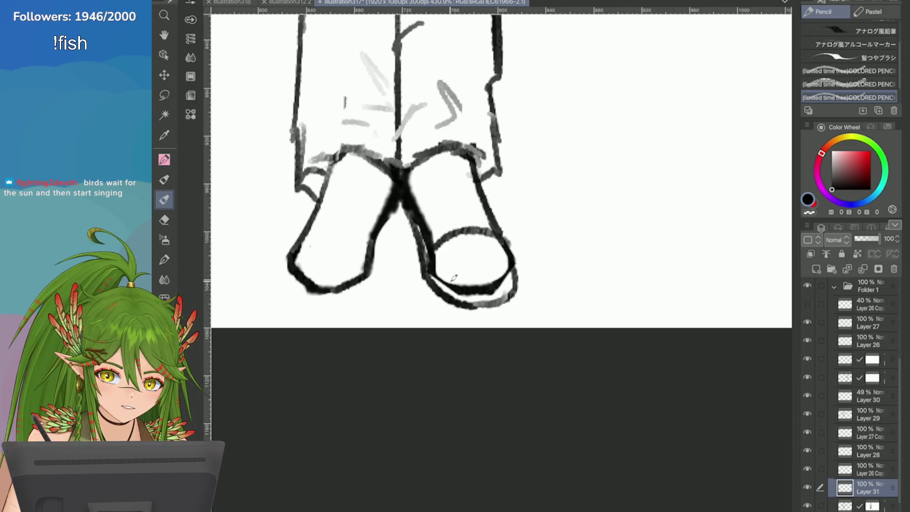
{"action": "left_click_drag", "start_coordinate": [434, 244], "coordinate": [504, 237]}
{"action": "scroll", "coordinate": [490, 216], "scroll_direction": "down", "scroll_amount": 2}
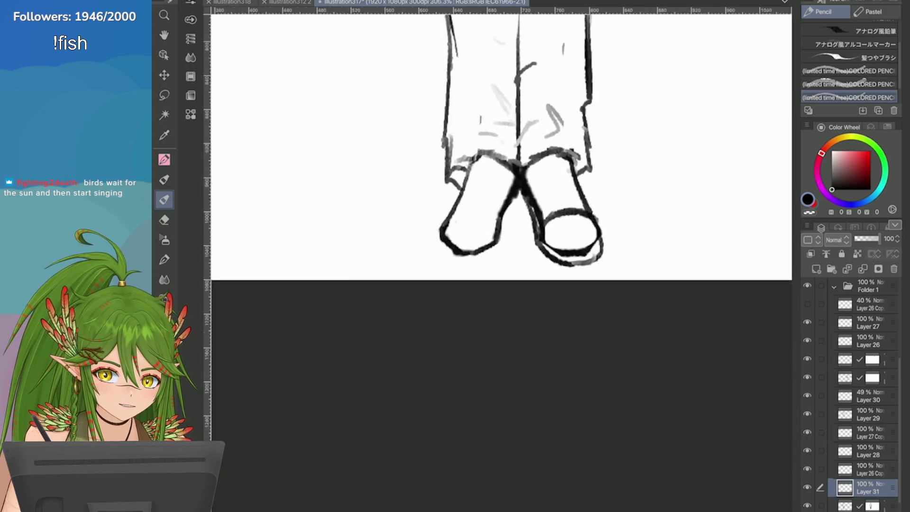
Discard trial outlines under the left foot and erase the right foot's toe oval and bottom
{"action": "mouse_move", "coordinate": [512, 203]}
{"action": "left_mouse_down"}
{"action": "mouse_move", "coordinate": [491, 256]}
{"action": "mouse_move", "coordinate": [441, 227]}
{"action": "mouse_move", "coordinate": [474, 244]}
{"action": "mouse_move", "coordinate": [504, 225]}
{"action": "mouse_move", "coordinate": [493, 270]}
{"action": "mouse_move", "coordinate": [455, 291]}
{"action": "left_mouse_up"}
{"action": "key", "text": "ctrl+z"}
{"action": "key", "text": "ctrl+z"}
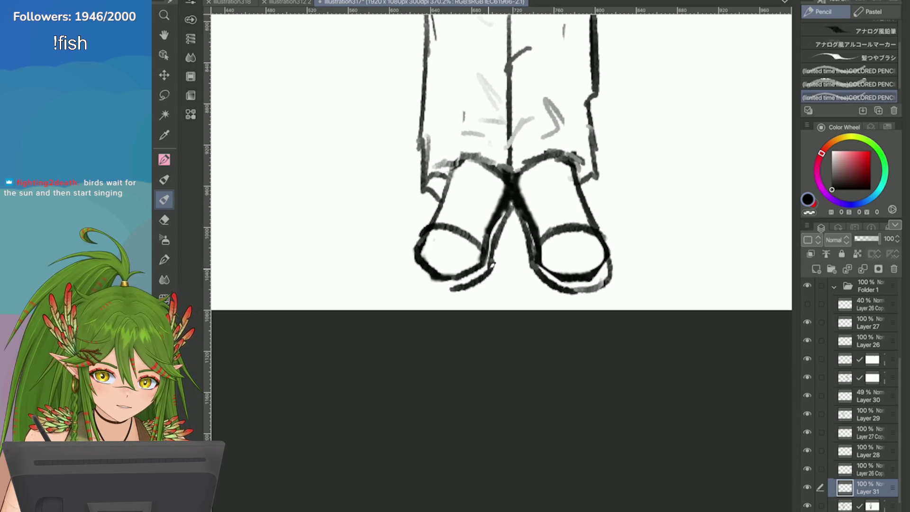
{"action": "key", "text": "ctrl+z"}
{"action": "mouse_move", "coordinate": [492, 261]}
{"action": "left_mouse_down"}
{"action": "mouse_move", "coordinate": [455, 287]}
{"action": "mouse_move", "coordinate": [429, 283]}
{"action": "mouse_move", "coordinate": [433, 289]}
{"action": "left_mouse_up"}
{"action": "key", "text": "ctrl+z"}
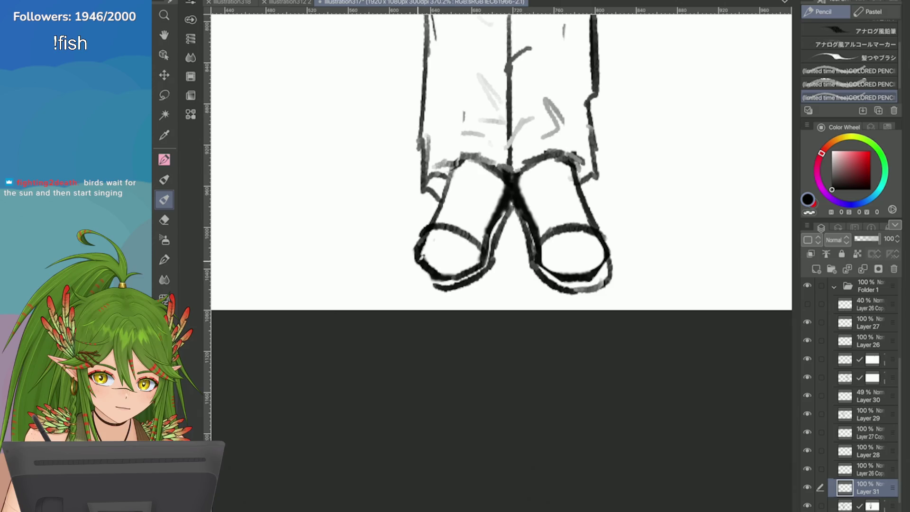
{"action": "mouse_move", "coordinate": [422, 255]}
{"action": "left_mouse_down"}
{"action": "mouse_move", "coordinate": [419, 284]}
{"action": "mouse_move", "coordinate": [431, 287]}
{"action": "mouse_move", "coordinate": [493, 269]}
{"action": "mouse_move", "coordinate": [429, 289]}
{"action": "left_mouse_up"}
{"action": "key", "text": "ctrl+z"}
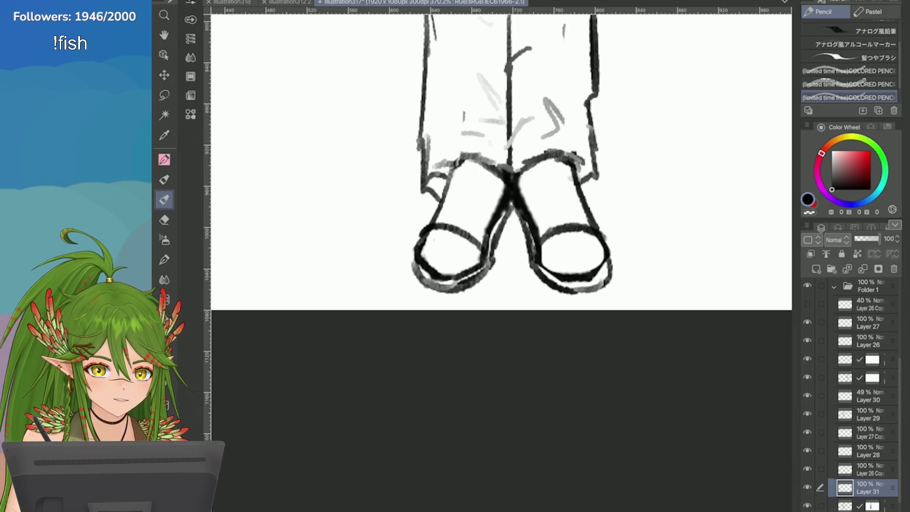
{"action": "key", "text": "e"}
{"action": "mouse_move", "coordinate": [530, 234]}
{"action": "left_mouse_down"}
{"action": "mouse_move", "coordinate": [559, 286]}
{"action": "mouse_move", "coordinate": [573, 225]}
{"action": "mouse_move", "coordinate": [609, 270]}
{"action": "left_mouse_up"}
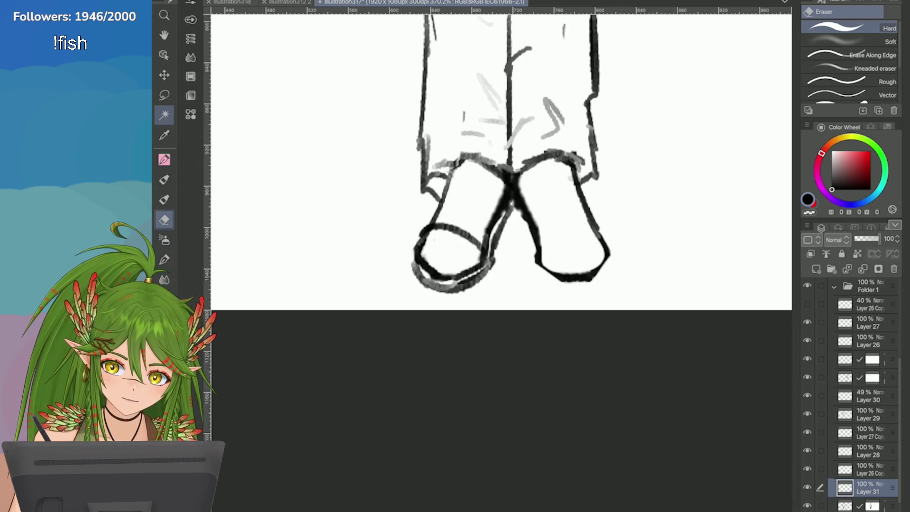
Redraw the top edge of the left shoe's oval toe cap and make it bolder
{"action": "key", "text": "p"}
{"action": "mouse_move", "coordinate": [483, 239]}
{"action": "left_mouse_down"}
{"action": "mouse_move", "coordinate": [438, 222]}
{"action": "mouse_move", "coordinate": [427, 237]}
{"action": "left_mouse_up"}
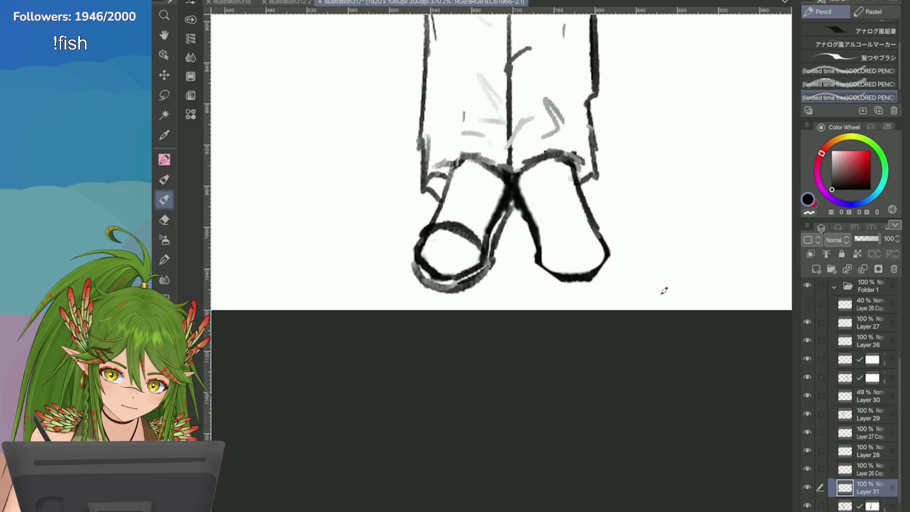
{"action": "key", "text": "ctrl+z"}
{"action": "mouse_move", "coordinate": [486, 247]}
{"action": "left_mouse_down"}
{"action": "mouse_move", "coordinate": [455, 223]}
{"action": "mouse_move", "coordinate": [421, 230]}
{"action": "left_mouse_up"}
{"action": "key", "text": "ctrl+z"}
{"action": "mouse_move", "coordinate": [477, 235]}
{"action": "left_mouse_down"}
{"action": "mouse_move", "coordinate": [455, 223]}
{"action": "mouse_move", "coordinate": [427, 228]}
{"action": "mouse_move", "coordinate": [429, 242]}
{"action": "mouse_move", "coordinate": [462, 250]}
{"action": "left_mouse_up"}
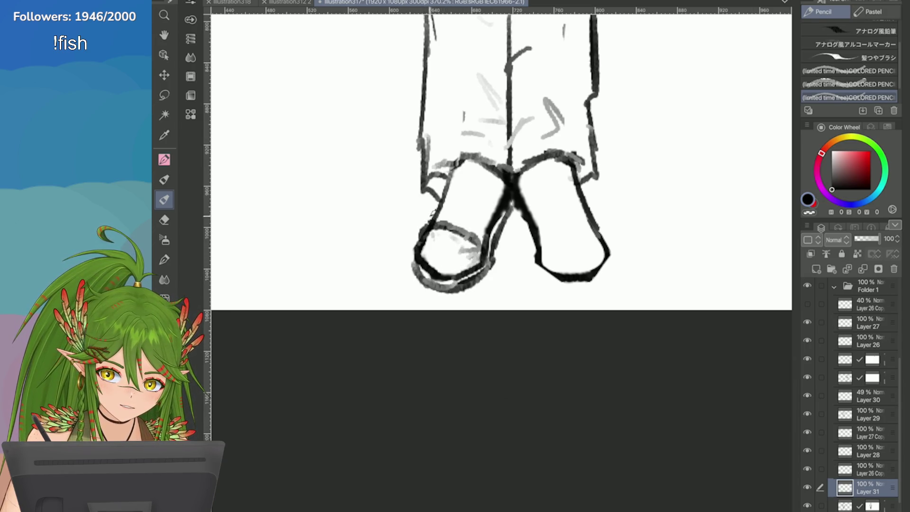
{"action": "left_click_drag", "start_coordinate": [426, 227], "coordinate": [483, 244]}
Lasso-select the left shoe, copy it and paste it onto a new layer
{"action": "key", "text": "m"}
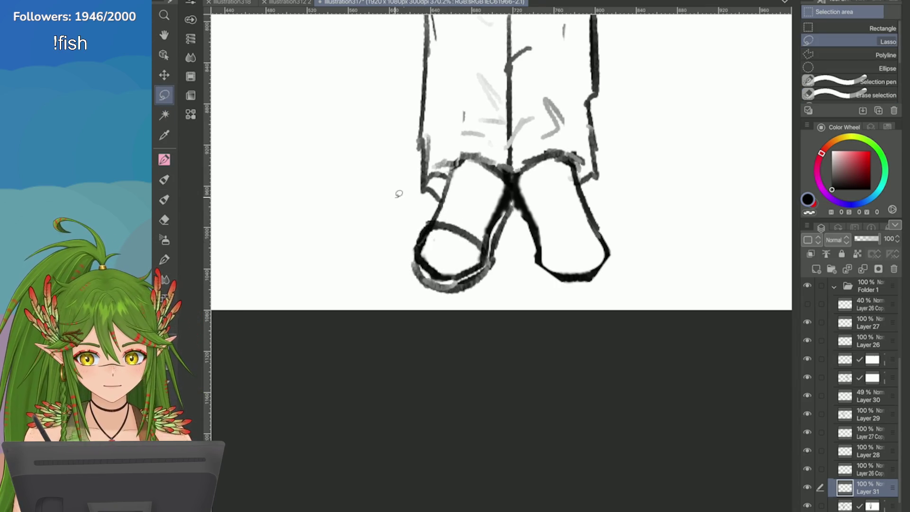
{"action": "mouse_move", "coordinate": [396, 193]}
{"action": "left_mouse_down"}
{"action": "mouse_move", "coordinate": [538, 228]}
{"action": "mouse_move", "coordinate": [398, 192]}
{"action": "left_mouse_up"}
{"action": "key", "text": "super+c"}
{"action": "key", "text": "super+v"}
Flip the pasted shoe horizontally, move it right as the right foot, and merge into Layer 31
{"action": "left_click", "coordinate": [214, 1]}
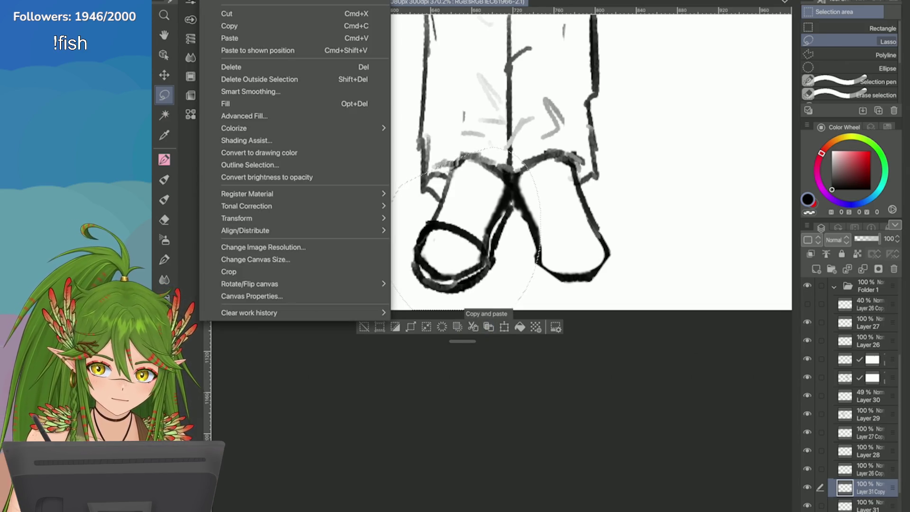
{"action": "mouse_move", "coordinate": [236, 218]}
{"action": "left_click", "coordinate": [435, 314]}
{"action": "left_click_drag", "start_coordinate": [434, 289], "coordinate": [520, 288]}
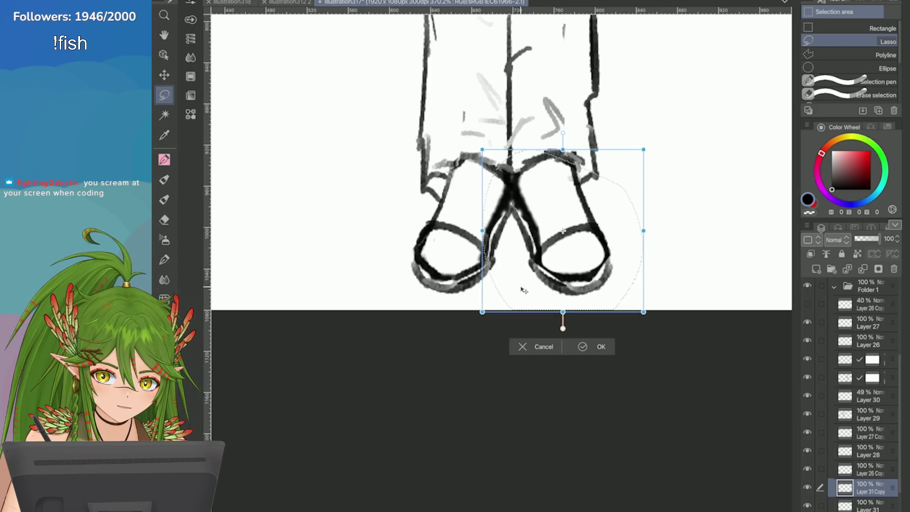
{"action": "key", "text": "Return"}
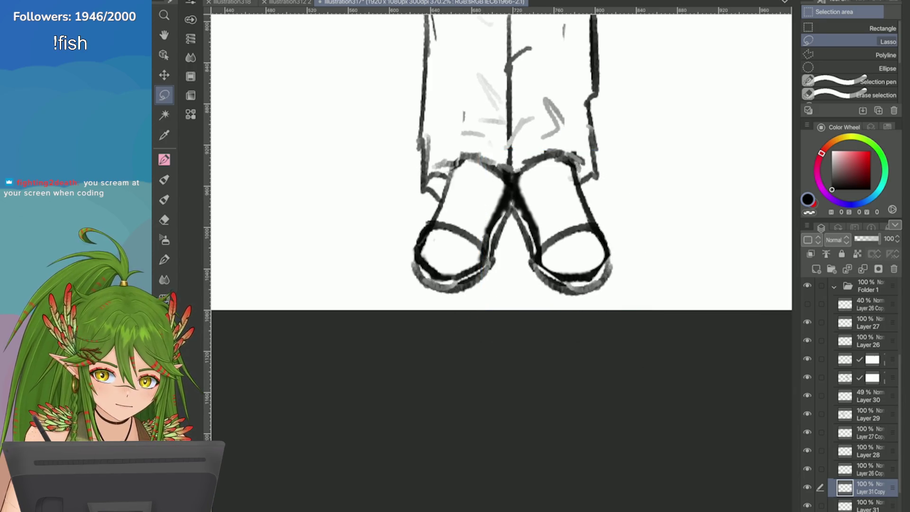
{"action": "scroll", "coordinate": [683, 233], "scroll_direction": "down", "scroll_amount": 3}
{"action": "key", "text": "ctrl+e"}
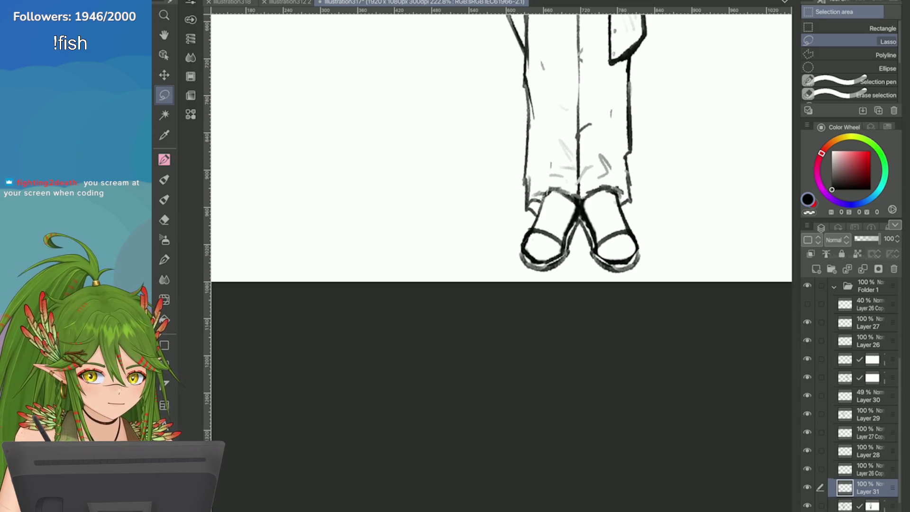
On the masked layer below Layer 31, erase the doubled inner and bottom lines of both shoes
{"action": "scroll", "coordinate": [853, 394], "scroll_direction": "down", "scroll_amount": 1}
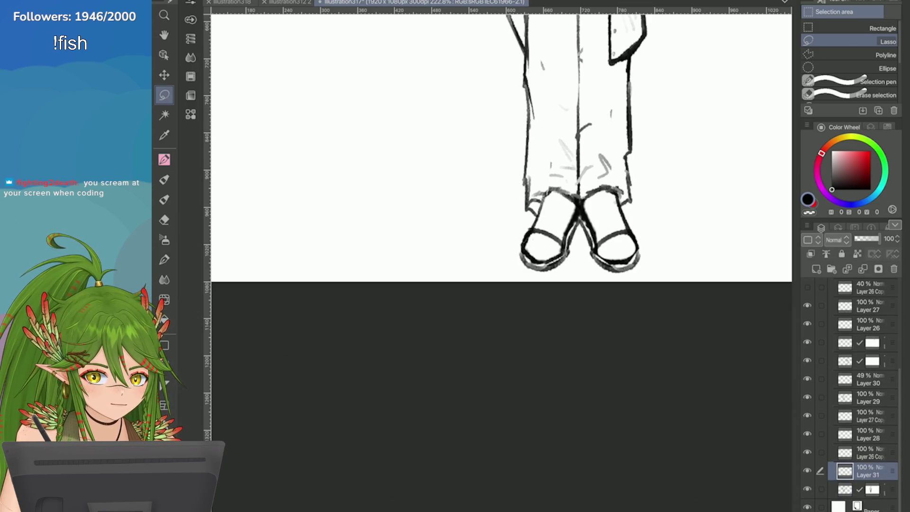
{"action": "left_click", "coordinate": [853, 489]}
{"action": "scroll", "coordinate": [498, 156], "scroll_direction": "up", "scroll_amount": 3}
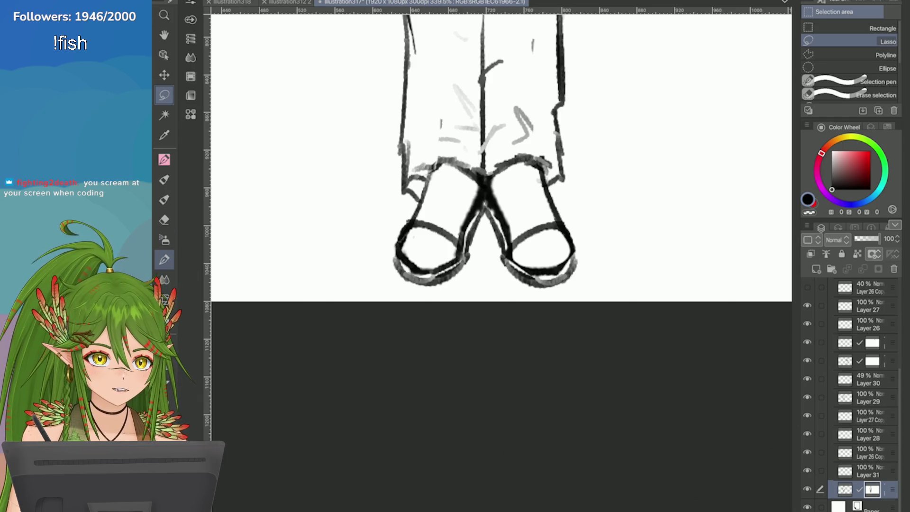
{"action": "key", "text": "e"}
{"action": "scroll", "coordinate": [664, 303], "scroll_direction": "up", "scroll_amount": 1}
{"action": "left_click_drag", "start_coordinate": [455, 253], "coordinate": [528, 244]}
{"action": "left_click_drag", "start_coordinate": [454, 235], "coordinate": [447, 242]}
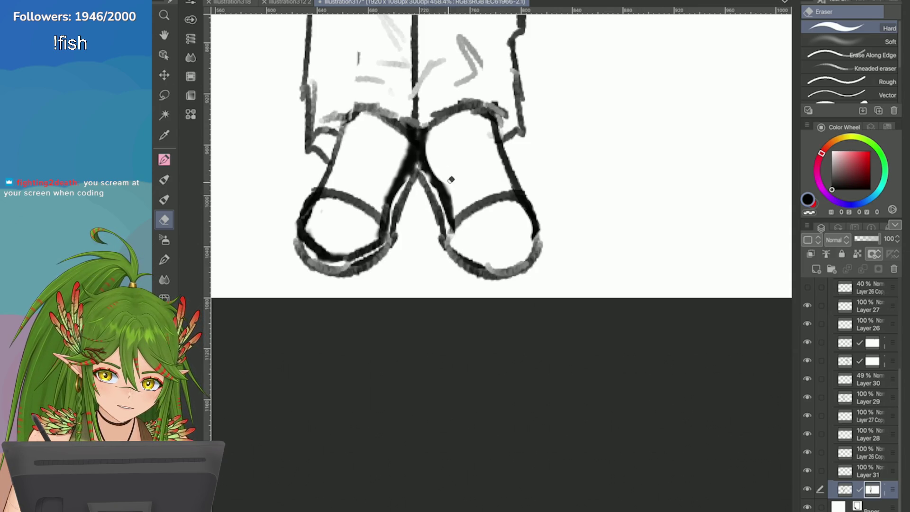
{"action": "mouse_move", "coordinate": [403, 149]}
{"action": "left_mouse_down"}
{"action": "mouse_move", "coordinate": [385, 199]}
{"action": "mouse_move", "coordinate": [386, 231]}
{"action": "left_mouse_up"}
{"action": "key", "text": "ctrl+minus"}
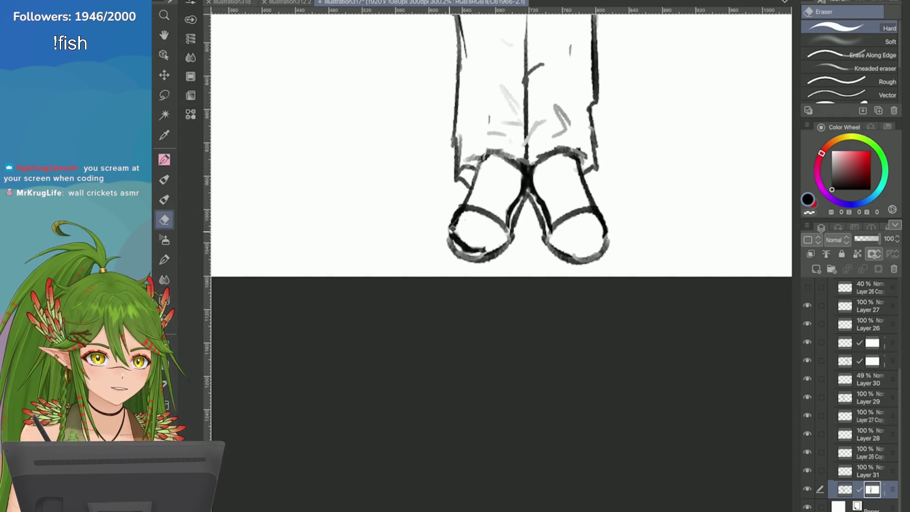
{"action": "mouse_move", "coordinate": [478, 263]}
{"action": "left_mouse_down"}
{"action": "mouse_move", "coordinate": [466, 233]}
{"action": "mouse_move", "coordinate": [463, 263]}
{"action": "left_mouse_up"}
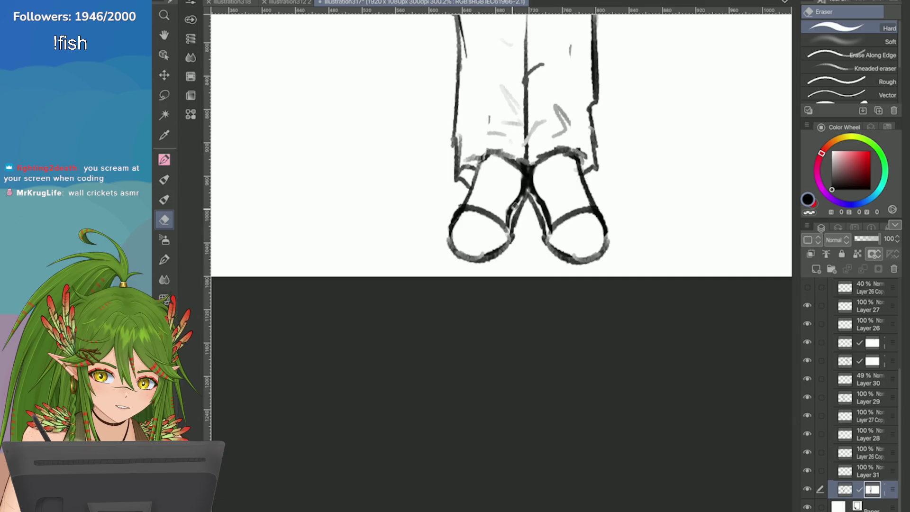
{"action": "scroll", "coordinate": [615, 230], "scroll_direction": "down", "scroll_amount": 6}
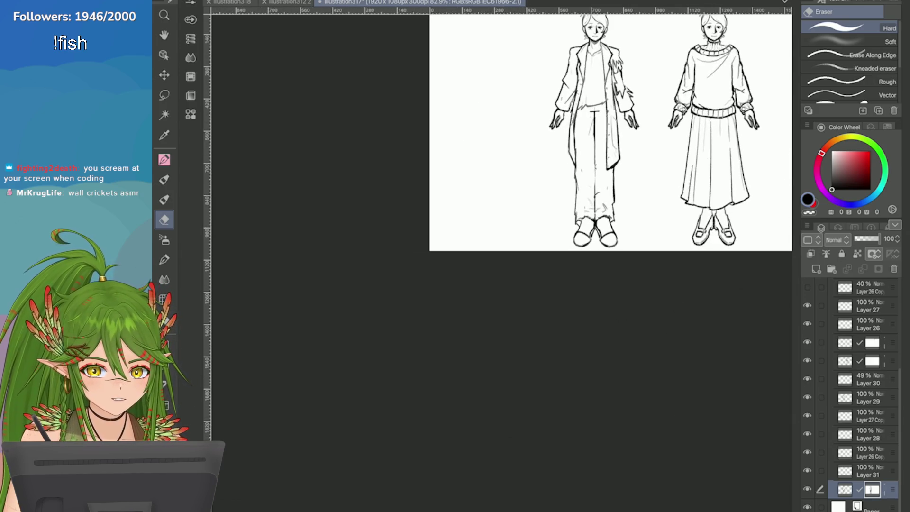
Add Layer 31 to the layer selection, lasso the man's shoes and nudge them upward
{"action": "scroll", "coordinate": [597, 218], "scroll_direction": "up", "scroll_amount": 1}
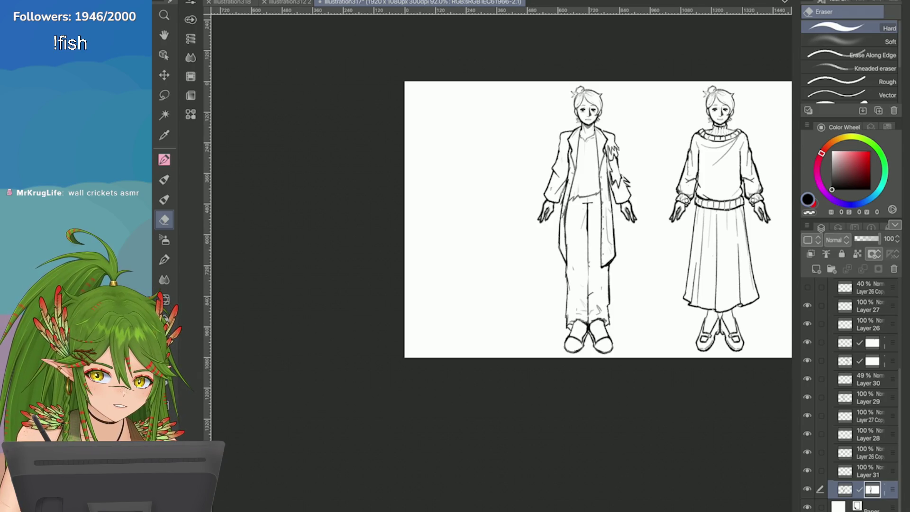
{"action": "left_click", "coordinate": [820, 470]}
{"action": "scroll", "coordinate": [653, 379], "scroll_direction": "up", "scroll_amount": 5}
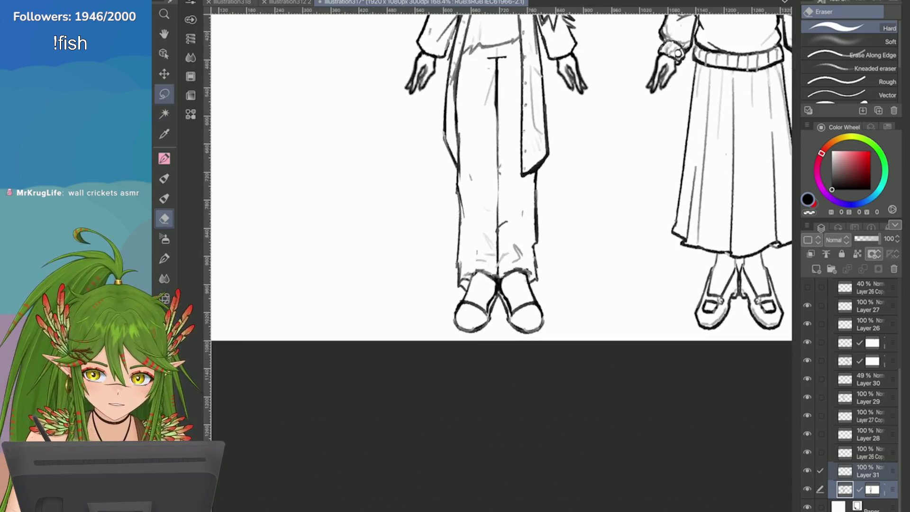
{"action": "key", "text": "m"}
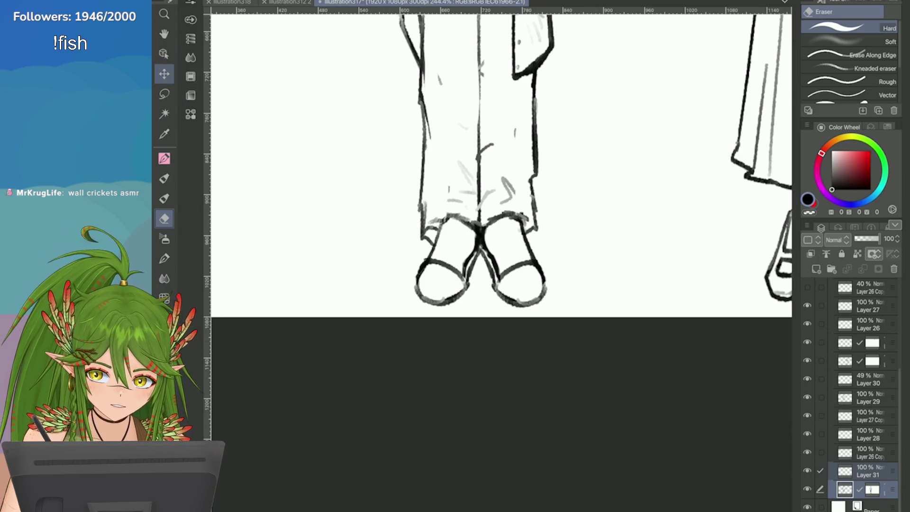
{"action": "mouse_move", "coordinate": [374, 171]}
{"action": "left_mouse_down"}
{"action": "mouse_move", "coordinate": [597, 256]}
{"action": "mouse_move", "coordinate": [533, 165]}
{"action": "left_mouse_up"}
{"action": "left_click", "coordinate": [519, 334]}
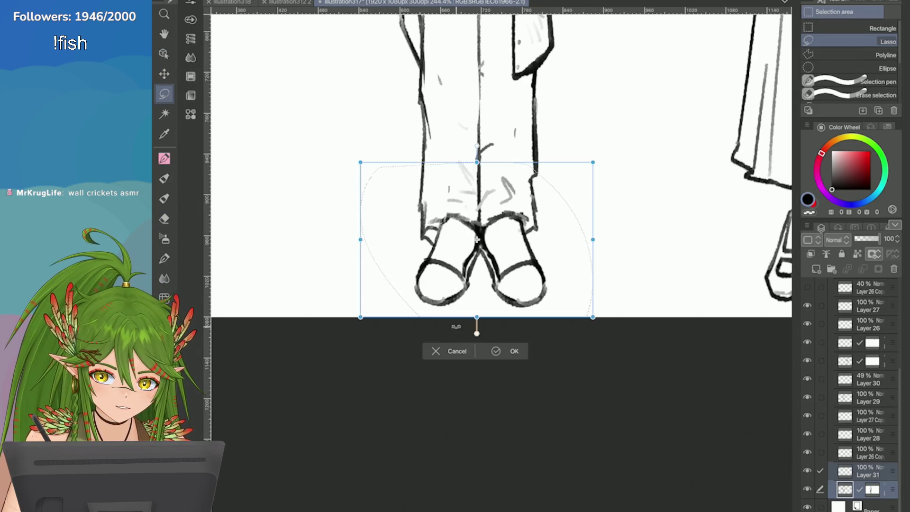
{"action": "left_click_drag", "start_coordinate": [462, 305], "coordinate": [468, 299]}
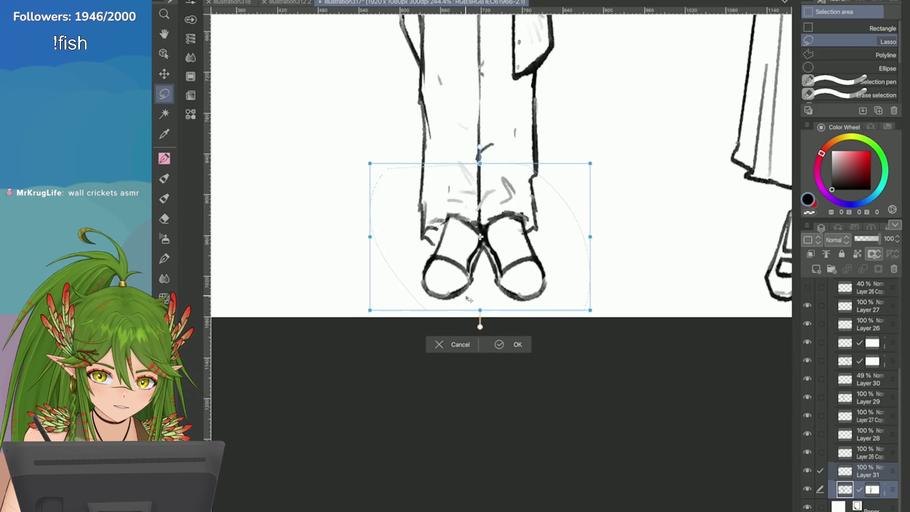
{"action": "left_click", "coordinate": [518, 344]}
Lasso the shoes again and shift them slightly further left under the trouser legs
{"action": "mouse_move", "coordinate": [322, 222]}
{"action": "left_mouse_down"}
{"action": "mouse_move", "coordinate": [376, 315]}
{"action": "mouse_move", "coordinate": [483, 249]}
{"action": "mouse_move", "coordinate": [447, 189]}
{"action": "mouse_move", "coordinate": [455, 193]}
{"action": "left_mouse_up"}
{"action": "left_click", "coordinate": [462, 331]}
{"action": "left_click_drag", "start_coordinate": [432, 293], "coordinate": [428, 293]}
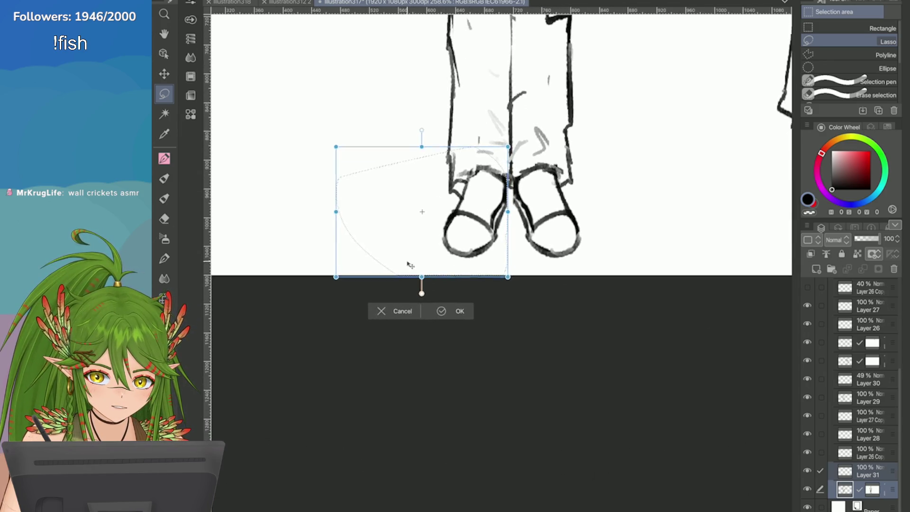
{"action": "scroll", "coordinate": [411, 268], "scroll_direction": "up", "scroll_amount": 1}
{"action": "scroll", "coordinate": [422, 270], "scroll_direction": "up", "scroll_amount": 1}
{"action": "left_click_drag", "start_coordinate": [452, 219], "coordinate": [444, 220]}
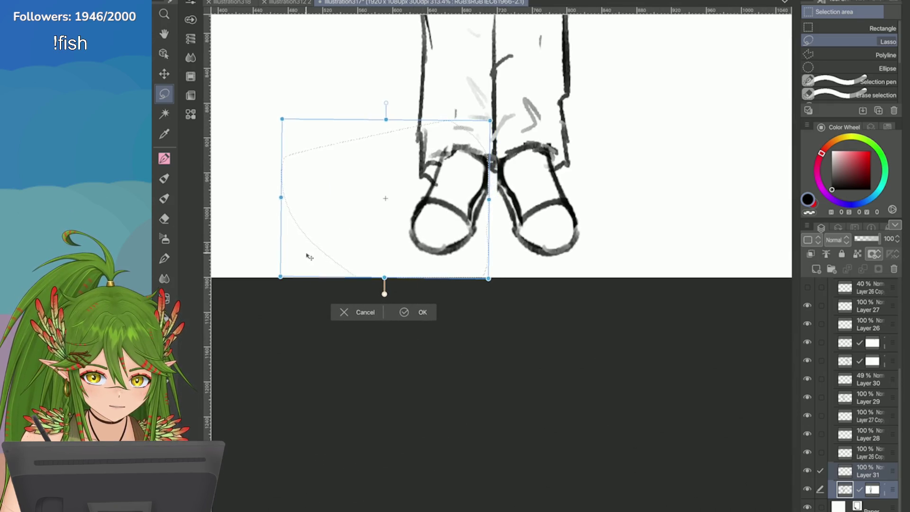
{"action": "left_click", "coordinate": [405, 312]}
Make Layer 31 the only active layer and switch to the Pencil
{"action": "scroll", "coordinate": [301, 278], "scroll_direction": "down", "scroll_amount": 2}
{"action": "scroll", "coordinate": [649, 180], "scroll_direction": "up", "scroll_amount": 2}
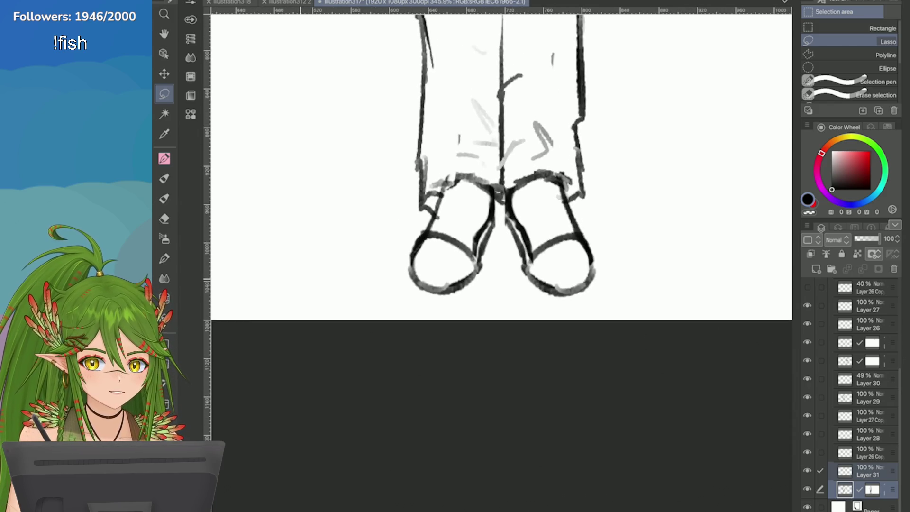
{"action": "left_click", "coordinate": [867, 470]}
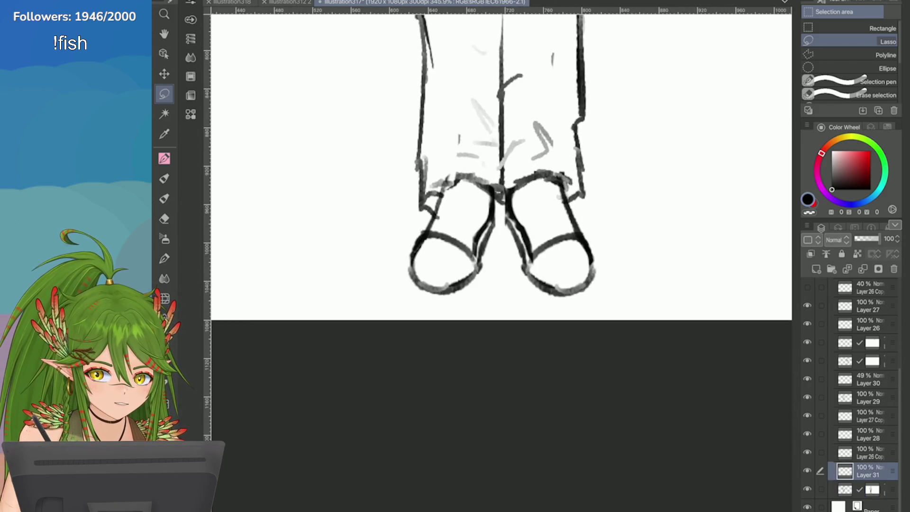
{"action": "key", "text": "p"}
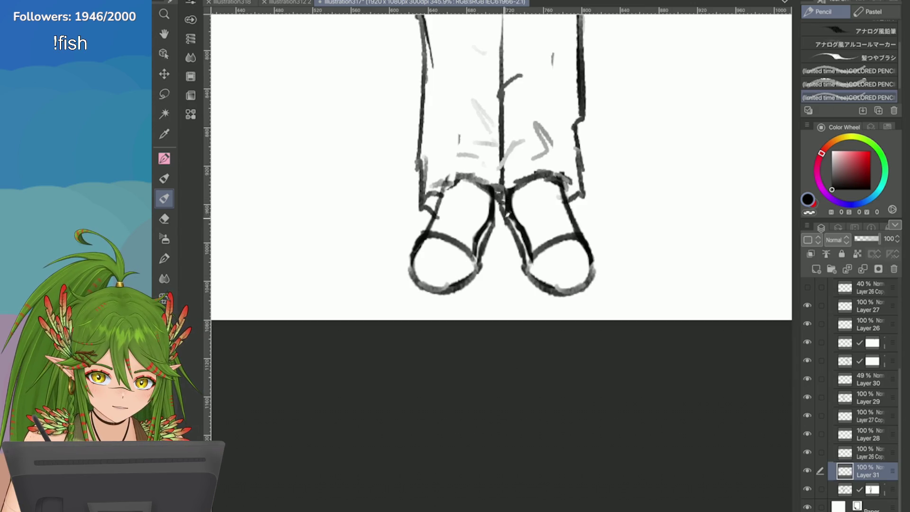
Zoom out to review both figures, then zoom back in on the man's torso
{"action": "scroll", "coordinate": [686, 261], "scroll_direction": "down", "scroll_amount": 1}
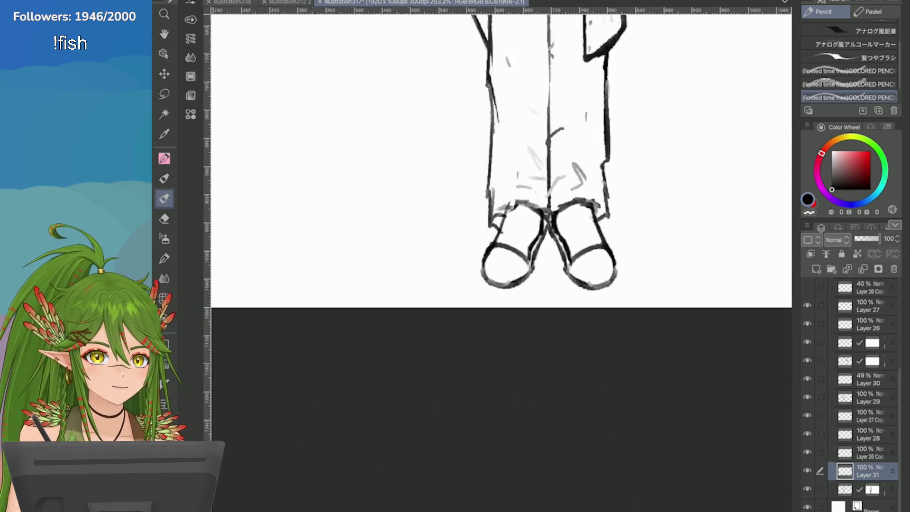
{"action": "scroll", "coordinate": [572, 396], "scroll_direction": "down", "scroll_amount": 3}
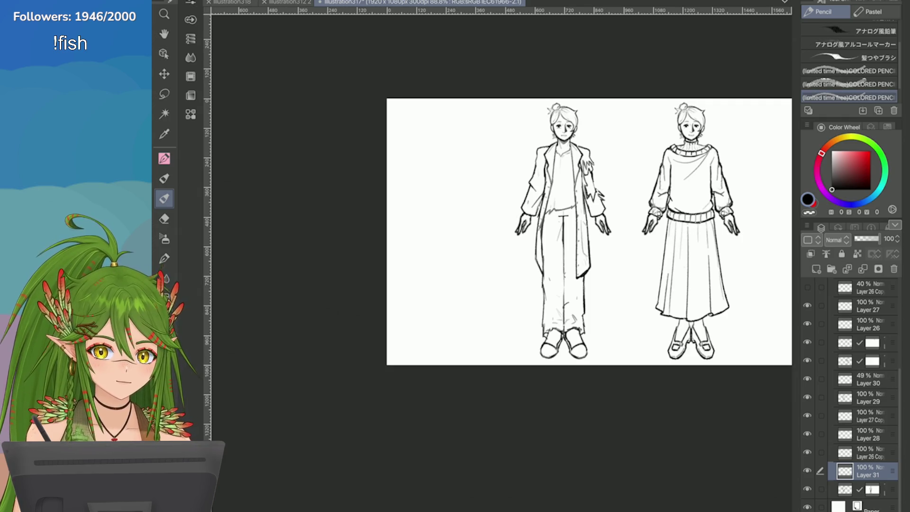
{"action": "scroll", "coordinate": [556, 220], "scroll_direction": "up", "scroll_amount": 1}
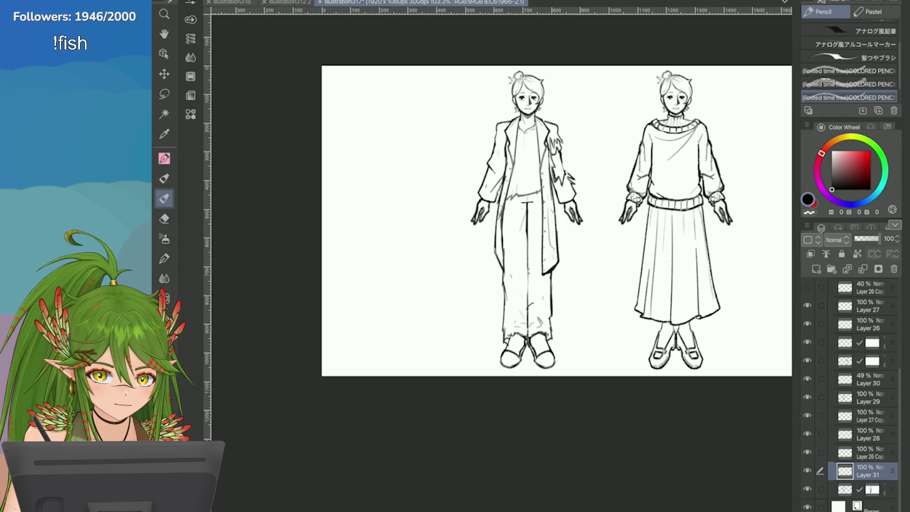
{"action": "scroll", "coordinate": [548, 117], "scroll_direction": "up", "scroll_amount": 5}
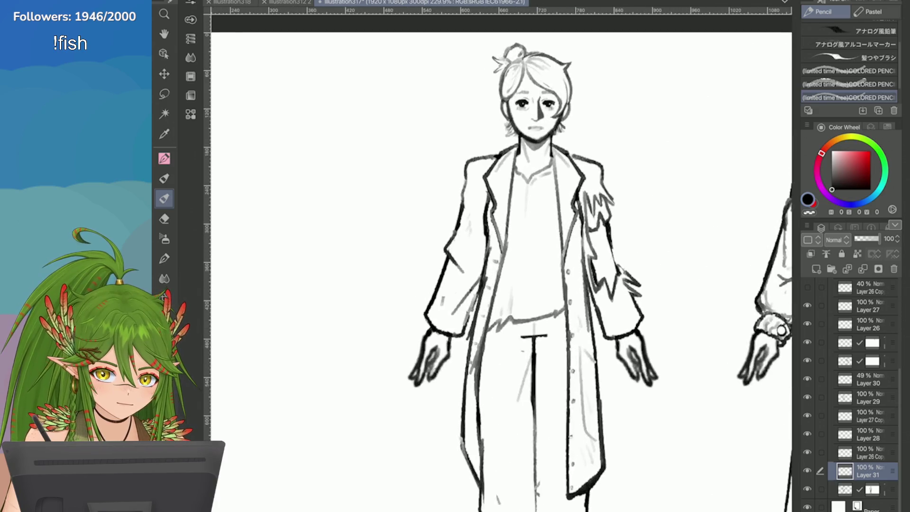
Create Layer 32 and pencil hatching onto the man's right coat sleeve
{"action": "left_click", "coordinate": [815, 269]}
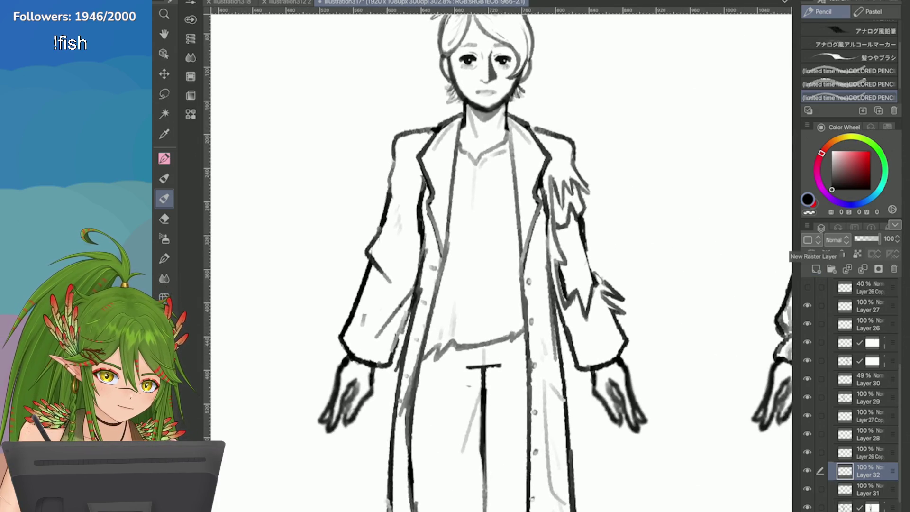
{"action": "mouse_move", "coordinate": [583, 242]}
{"action": "left_mouse_down"}
{"action": "mouse_move", "coordinate": [575, 249]}
{"action": "mouse_move", "coordinate": [590, 254]}
{"action": "mouse_move", "coordinate": [588, 246]}
{"action": "mouse_move", "coordinate": [593, 284]}
{"action": "mouse_move", "coordinate": [574, 275]}
{"action": "mouse_move", "coordinate": [564, 227]}
{"action": "mouse_move", "coordinate": [570, 257]}
{"action": "mouse_move", "coordinate": [583, 265]}
{"action": "mouse_move", "coordinate": [585, 247]}
{"action": "mouse_move", "coordinate": [570, 289]}
{"action": "left_mouse_up"}
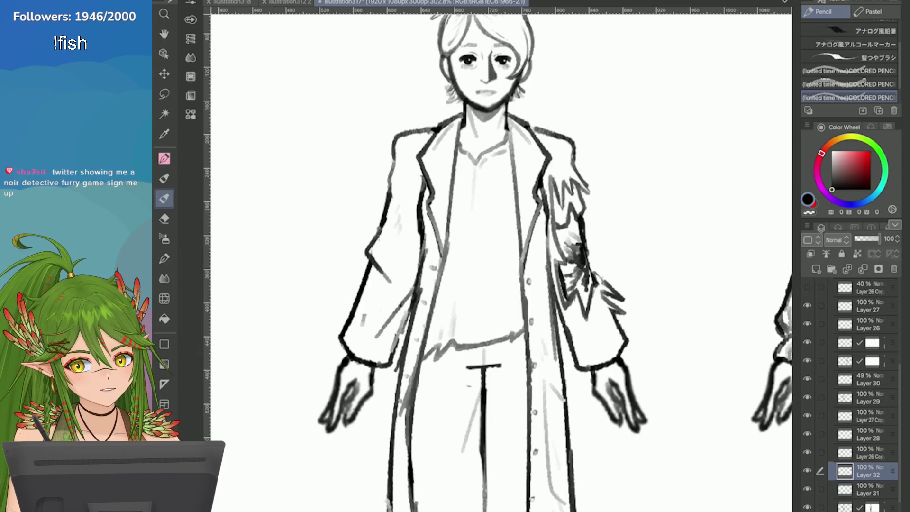
{"action": "scroll", "coordinate": [641, 315], "scroll_direction": "up", "scroll_amount": 2}
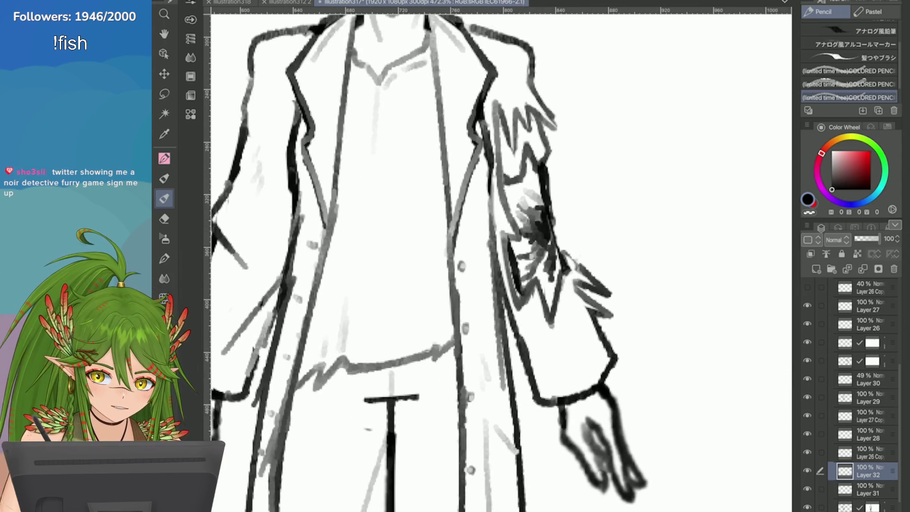
Try erasing some sleeve hatching, undo it, and add more light grey pencil strokes
{"action": "key", "text": "e"}
{"action": "mouse_move", "coordinate": [545, 225]}
{"action": "left_mouse_down"}
{"action": "mouse_move", "coordinate": [526, 201]}
{"action": "mouse_move", "coordinate": [545, 228]}
{"action": "mouse_move", "coordinate": [535, 261]}
{"action": "left_mouse_up"}
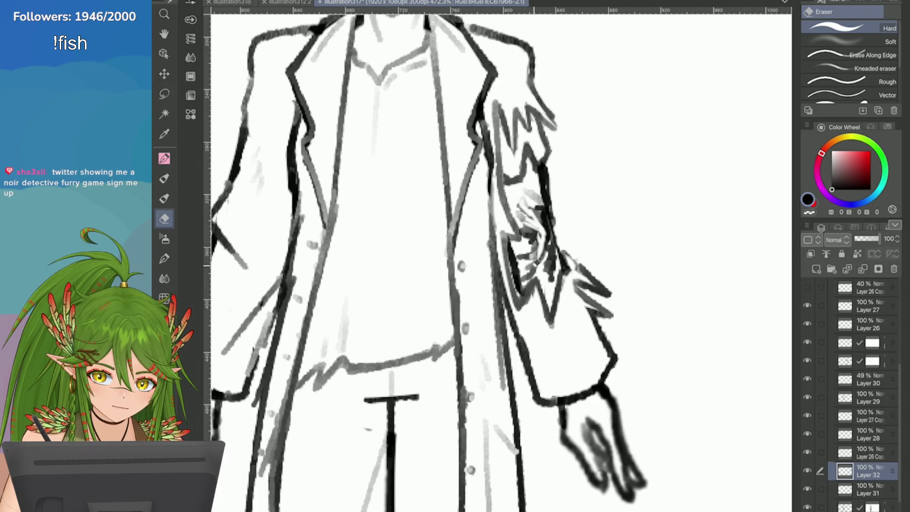
{"action": "key", "text": "ctrl+z"}
{"action": "key", "text": "ctrl+z"}
{"action": "key", "text": "ctrl+z"}
{"action": "key", "text": "p"}
{"action": "scroll", "coordinate": [501, 263], "scroll_direction": "down", "scroll_amount": 1}
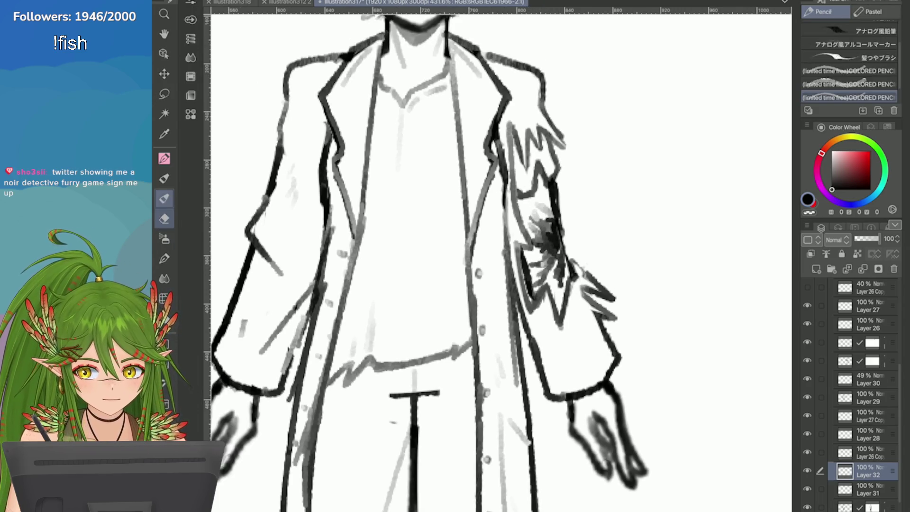
{"action": "scroll", "coordinate": [727, 313], "scroll_direction": "up", "scroll_amount": 1}
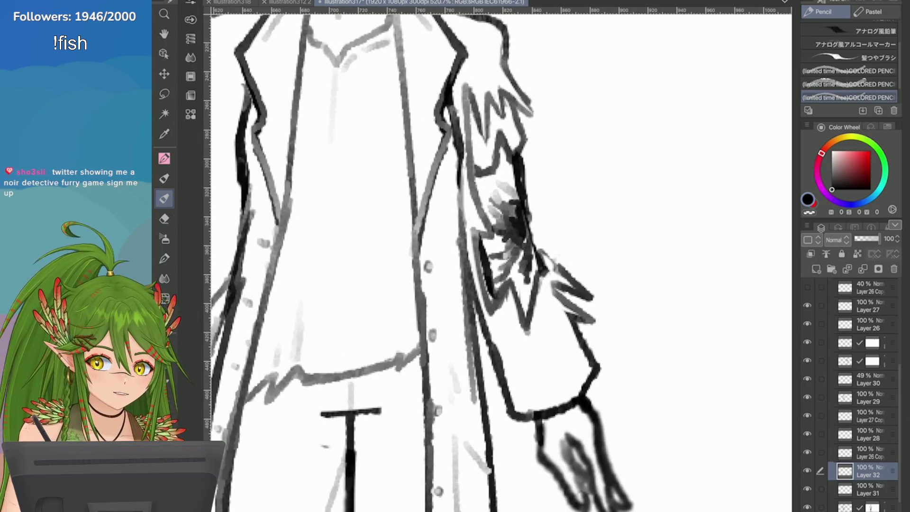
{"action": "mouse_move", "coordinate": [545, 273]}
{"action": "left_mouse_down"}
{"action": "mouse_move", "coordinate": [535, 310]}
{"action": "mouse_move", "coordinate": [554, 260]}
{"action": "mouse_move", "coordinate": [497, 312]}
{"action": "mouse_move", "coordinate": [514, 327]}
{"action": "mouse_move", "coordinate": [543, 287]}
{"action": "left_mouse_up"}
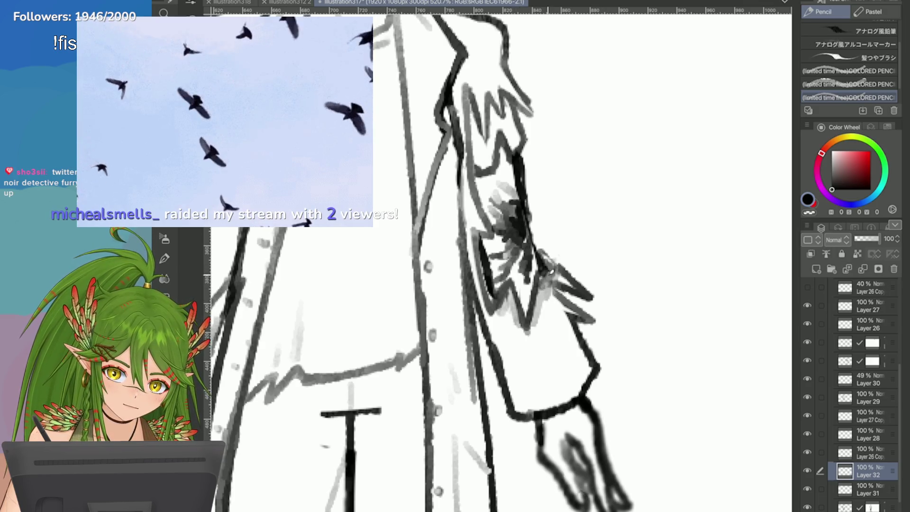
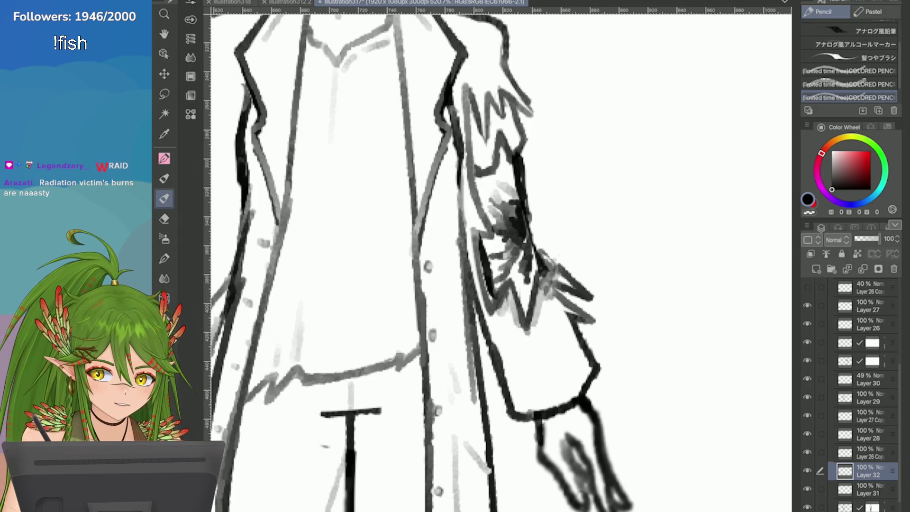
Erase the dark scribbles on the coat sleeve and lower Layer 32's opacity to 56%
{"action": "key", "text": "e"}
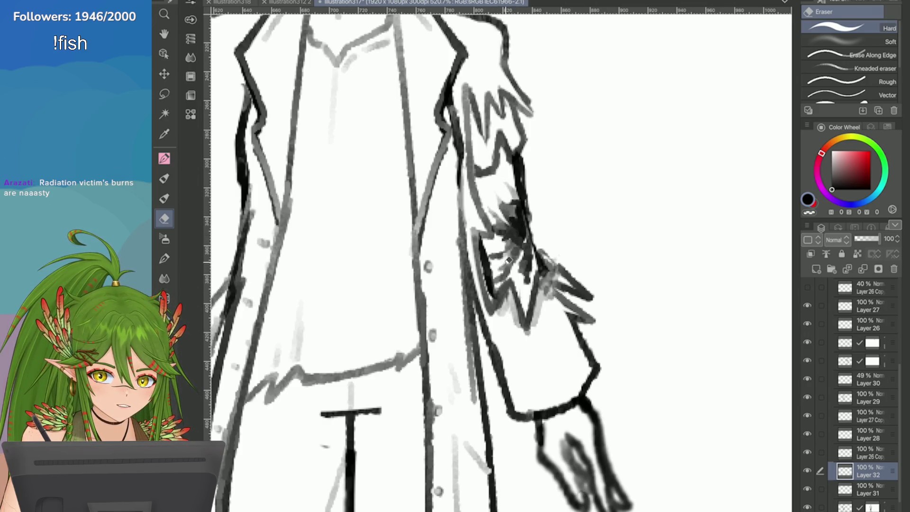
{"action": "key", "text": "p"}
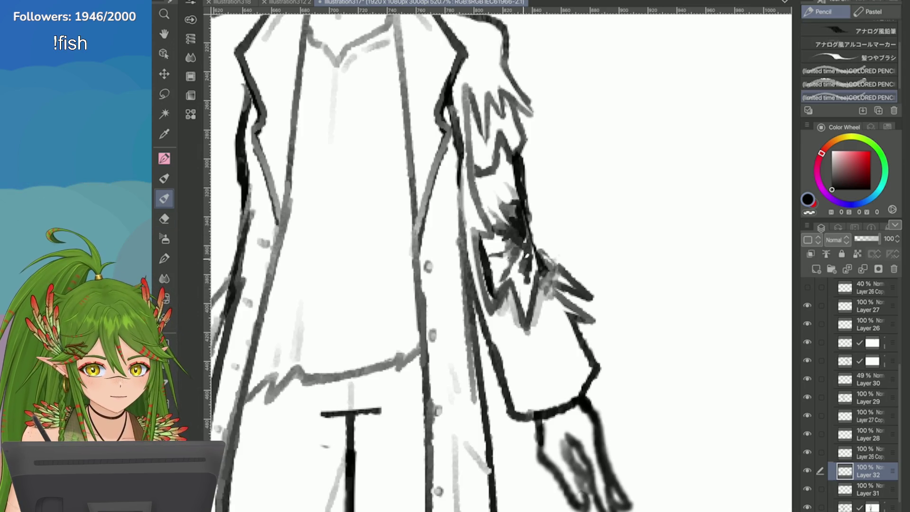
{"action": "key", "text": "e"}
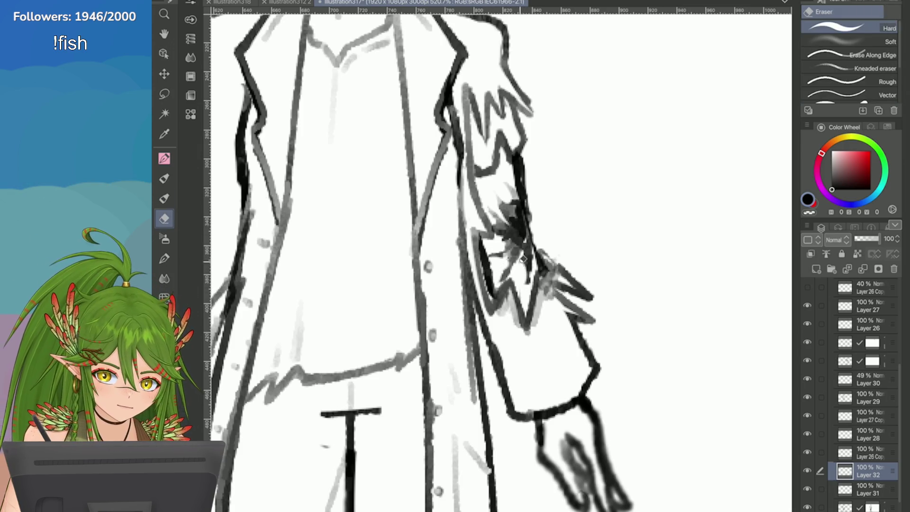
{"action": "mouse_move", "coordinate": [523, 260]}
{"action": "left_mouse_down"}
{"action": "mouse_move", "coordinate": [525, 294]}
{"action": "mouse_move", "coordinate": [512, 222]}
{"action": "mouse_move", "coordinate": [510, 232]}
{"action": "left_mouse_up"}
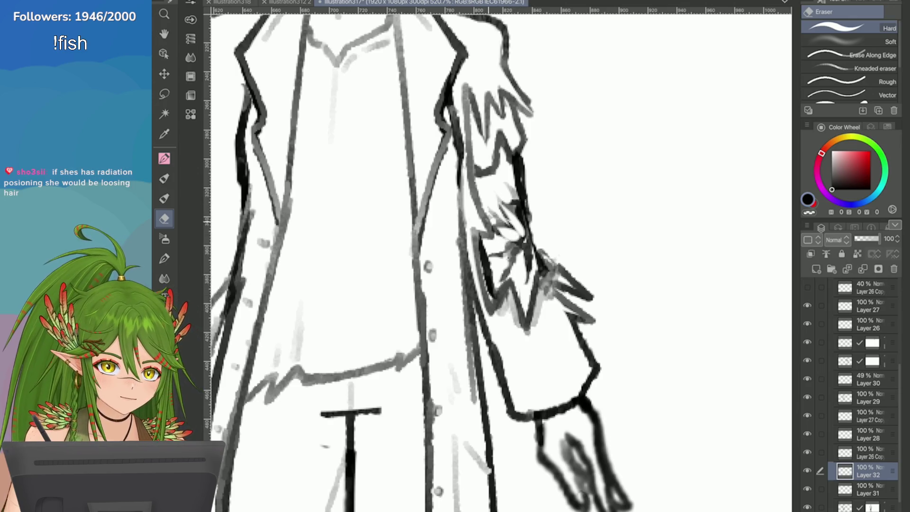
{"action": "scroll", "coordinate": [489, 218], "scroll_direction": "down", "scroll_amount": 5}
{"action": "scroll", "coordinate": [489, 217], "scroll_direction": "up", "scroll_amount": 4}
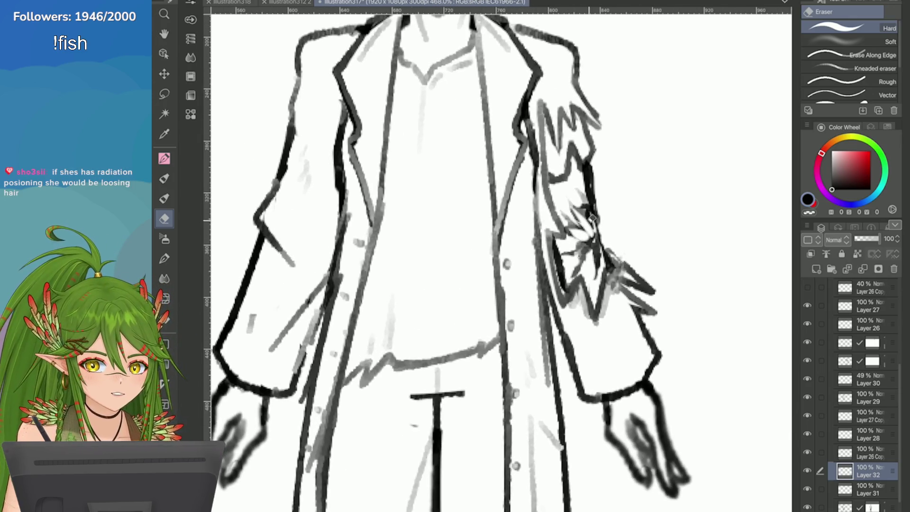
{"action": "mouse_move", "coordinate": [592, 218]}
{"action": "left_mouse_down"}
{"action": "mouse_move", "coordinate": [588, 246]}
{"action": "mouse_move", "coordinate": [585, 204]}
{"action": "left_mouse_up"}
{"action": "scroll", "coordinate": [585, 204], "scroll_direction": "down", "scroll_amount": 3}
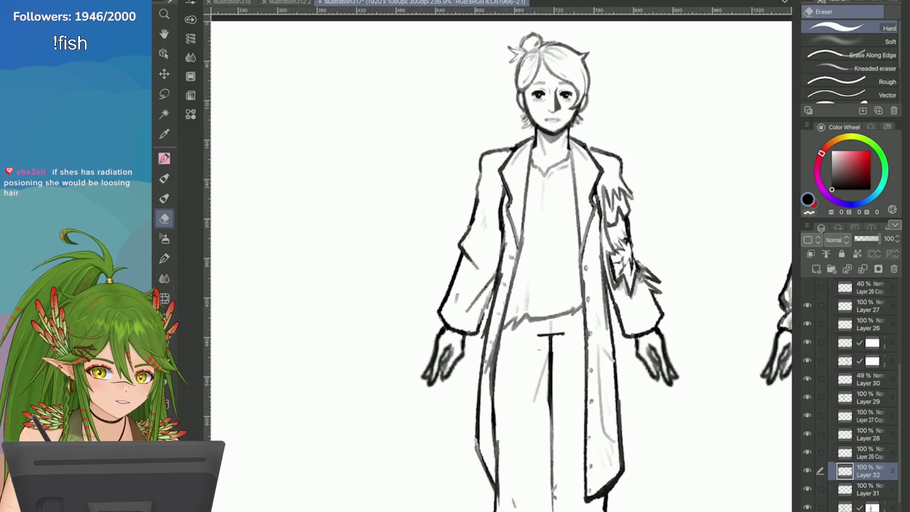
{"action": "scroll", "coordinate": [549, 237], "scroll_direction": "down", "scroll_amount": 2}
{"action": "scroll", "coordinate": [550, 237], "scroll_direction": "up", "scroll_amount": 3}
{"action": "left_click_drag", "start_coordinate": [878, 238], "coordinate": [867, 239]}
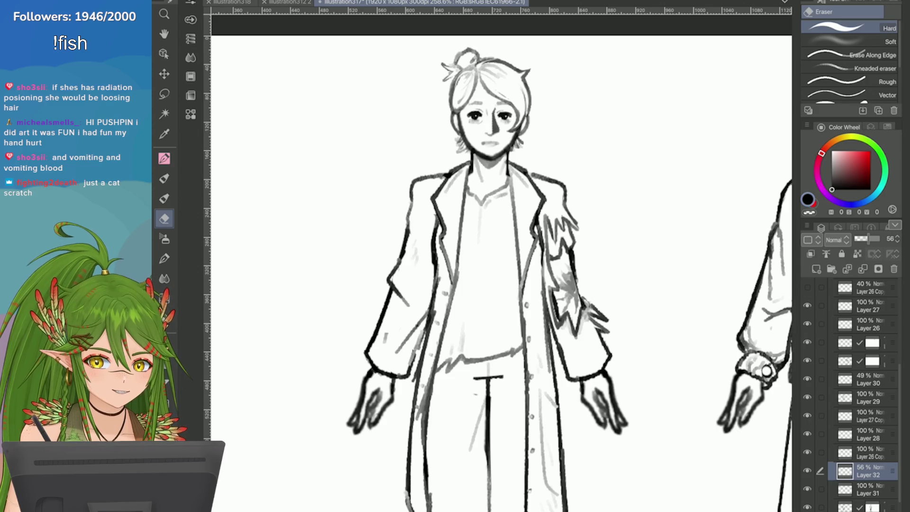
{"action": "scroll", "coordinate": [622, 457], "scroll_direction": "up", "scroll_amount": 2}
Hatch light gray pencil strokes on the upper sleeve and save the illustration
{"action": "key", "text": "p"}
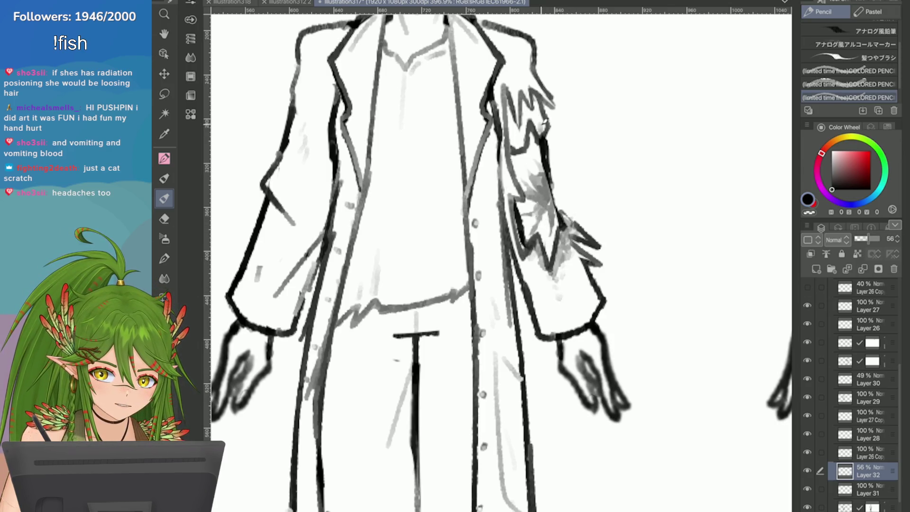
{"action": "mouse_move", "coordinate": [535, 97]}
{"action": "left_mouse_down"}
{"action": "mouse_move", "coordinate": [524, 90]}
{"action": "mouse_move", "coordinate": [517, 109]}
{"action": "left_mouse_up"}
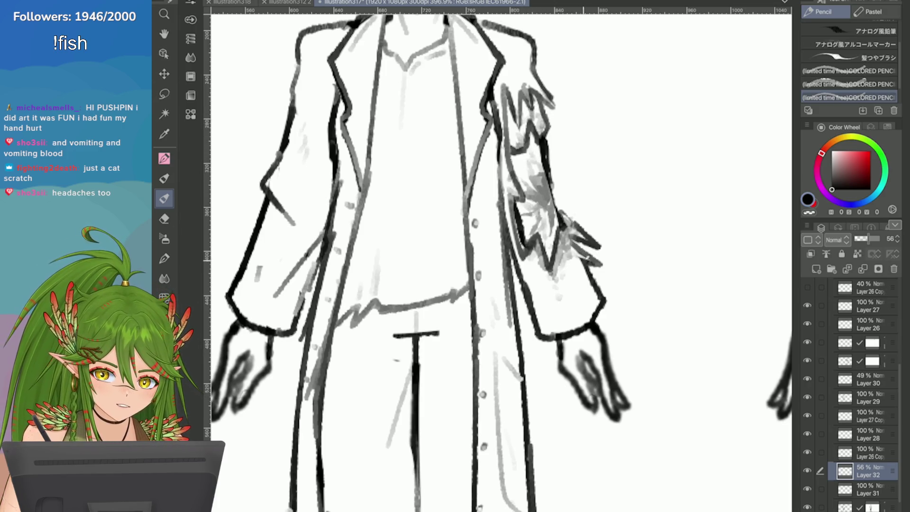
{"action": "key", "text": "ctrl+s"}
{"action": "scroll", "coordinate": [500, 256], "scroll_direction": "down", "scroll_amount": 3}
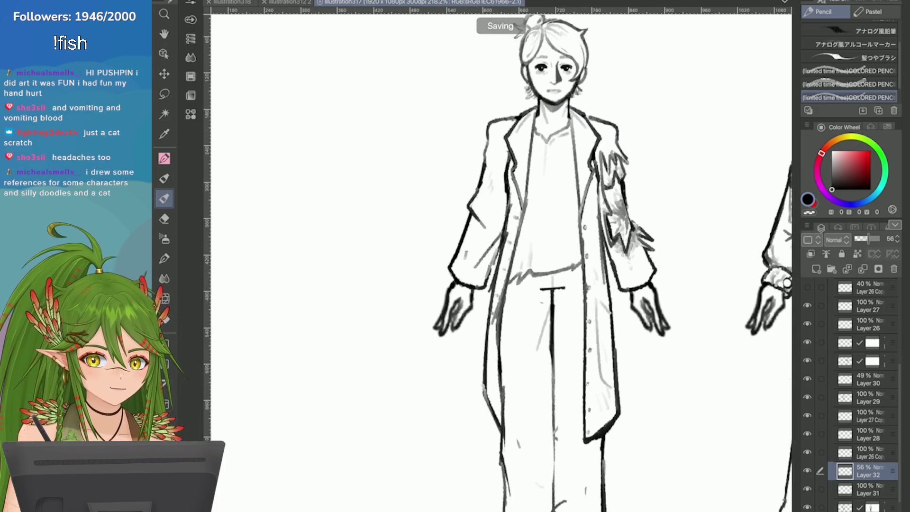
{"action": "scroll", "coordinate": [631, 431], "scroll_direction": "down", "scroll_amount": 2}
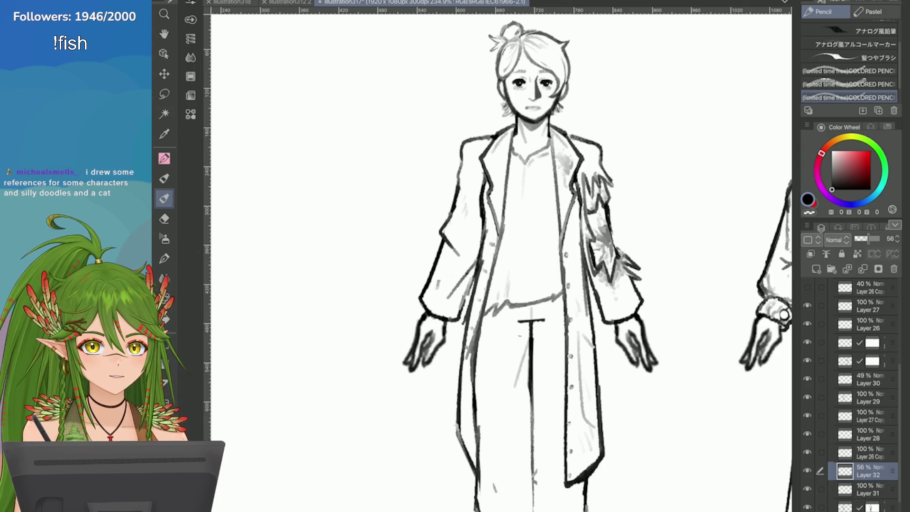
{"action": "scroll", "coordinate": [501, 260], "scroll_direction": "down", "scroll_amount": 5}
{"action": "scroll", "coordinate": [501, 260], "scroll_direction": "up", "scroll_amount": 2}
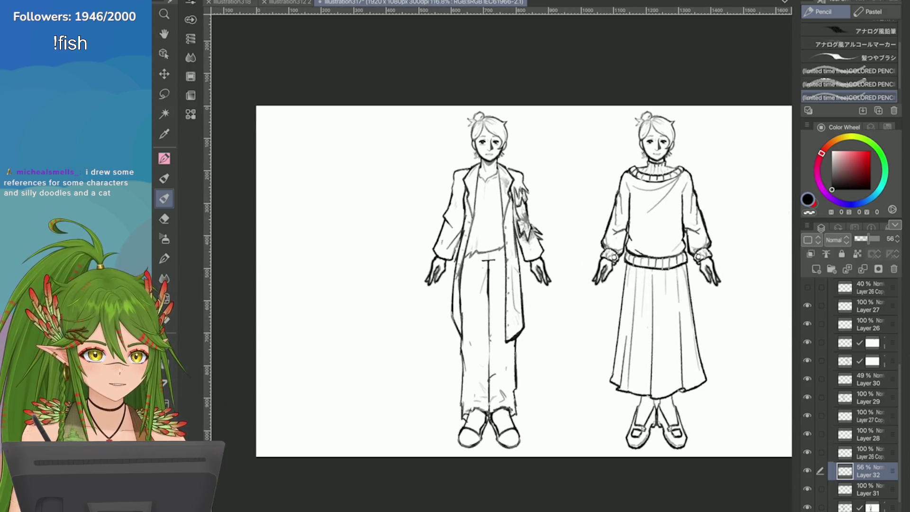
{"action": "scroll", "coordinate": [542, 163], "scroll_direction": "up", "scroll_amount": 3}
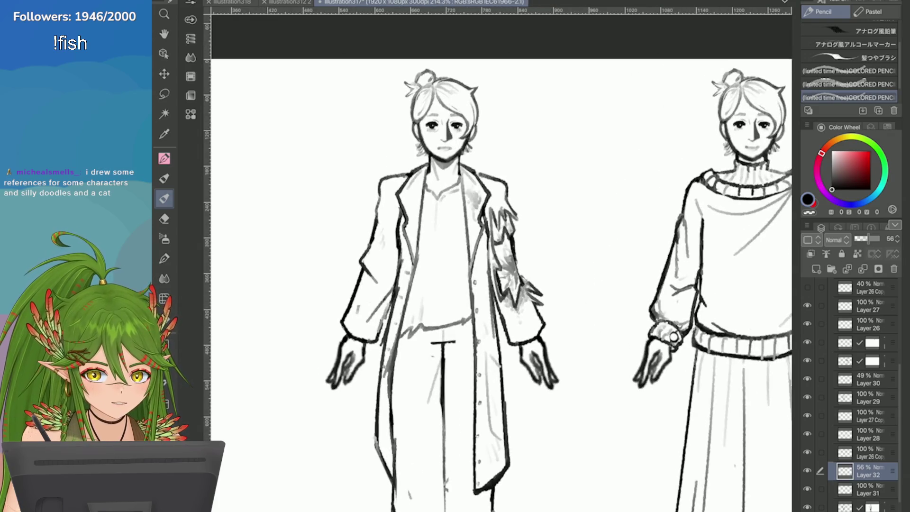
{"action": "scroll", "coordinate": [501, 283], "scroll_direction": "down", "scroll_amount": 2}
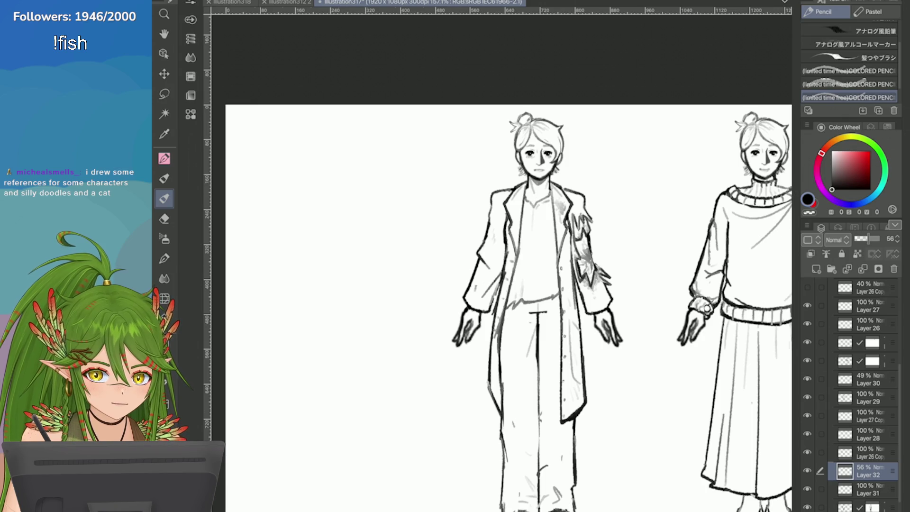
{"action": "scroll", "coordinate": [568, 185], "scroll_direction": "up", "scroll_amount": 5}
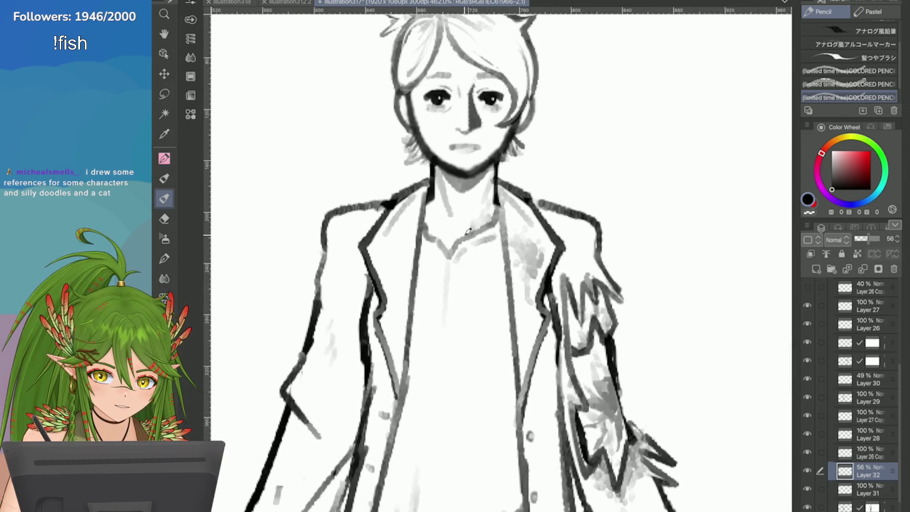
Shade the neck, collar and right cheek with light gray pencil strokes
{"action": "mouse_move", "coordinate": [468, 231]}
{"action": "left_mouse_down"}
{"action": "mouse_move", "coordinate": [479, 191]}
{"action": "mouse_move", "coordinate": [449, 243]}
{"action": "mouse_move", "coordinate": [441, 231]}
{"action": "left_mouse_up"}
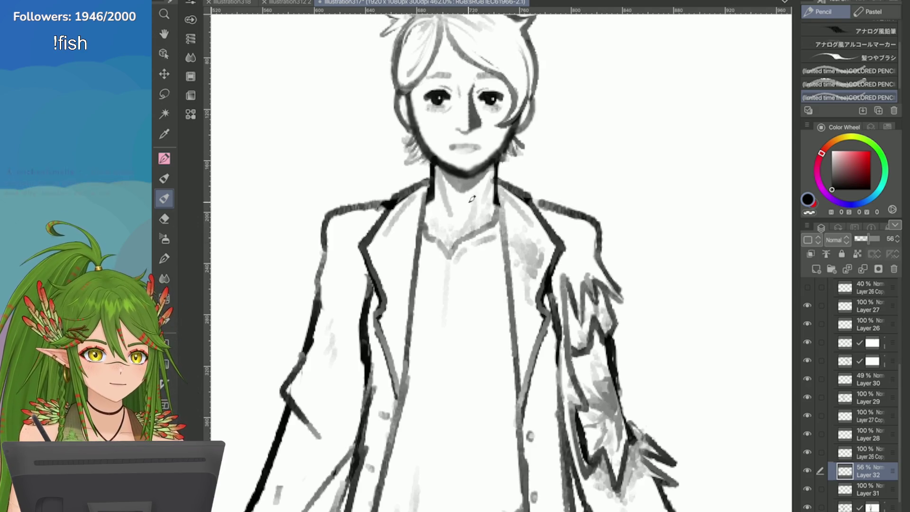
{"action": "mouse_move", "coordinate": [474, 213]}
{"action": "left_mouse_down"}
{"action": "mouse_move", "coordinate": [481, 192]}
{"action": "mouse_move", "coordinate": [490, 209]}
{"action": "left_mouse_up"}
{"action": "mouse_move", "coordinate": [484, 164]}
{"action": "left_mouse_down"}
{"action": "mouse_move", "coordinate": [502, 138]}
{"action": "mouse_move", "coordinate": [492, 146]}
{"action": "mouse_move", "coordinate": [486, 124]}
{"action": "mouse_move", "coordinate": [469, 142]}
{"action": "left_mouse_up"}
Lasso the cheek shading, shift it slightly left with Scale/Rotate, and deselect
{"action": "key", "text": "m"}
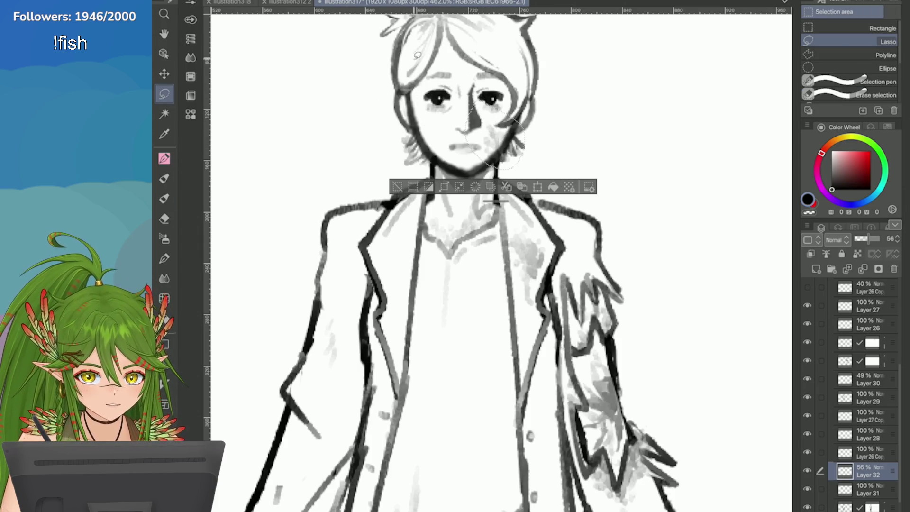
{"action": "left_click", "coordinate": [223, 1]}
{"action": "mouse_move", "coordinate": [284, 218]}
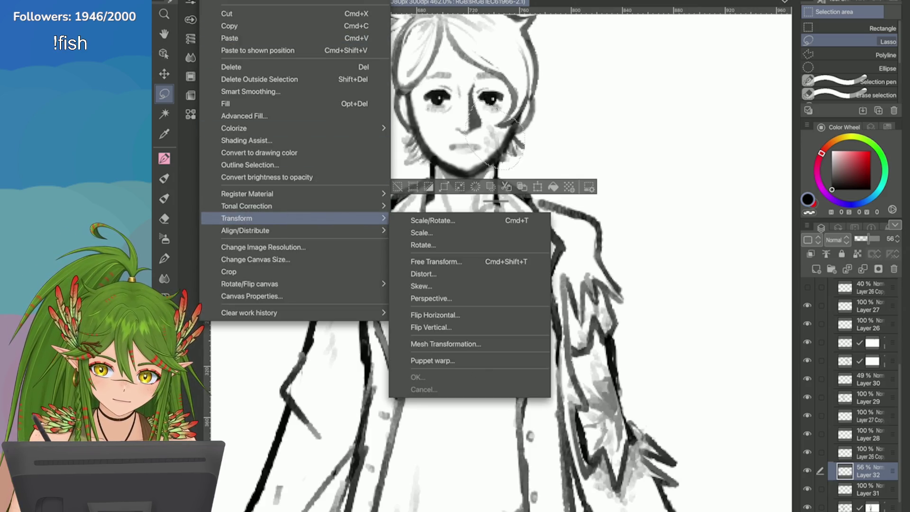
{"action": "left_click", "coordinate": [432, 221]}
{"action": "left_click_drag", "start_coordinate": [493, 138], "coordinate": [432, 133]}
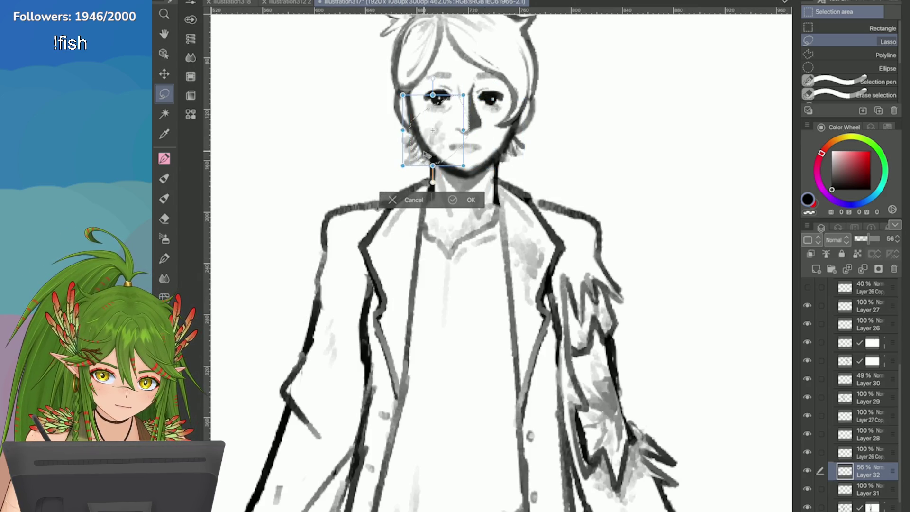
{"action": "key", "text": "Return"}
{"action": "scroll", "coordinate": [331, 168], "scroll_direction": "down", "scroll_amount": 2}
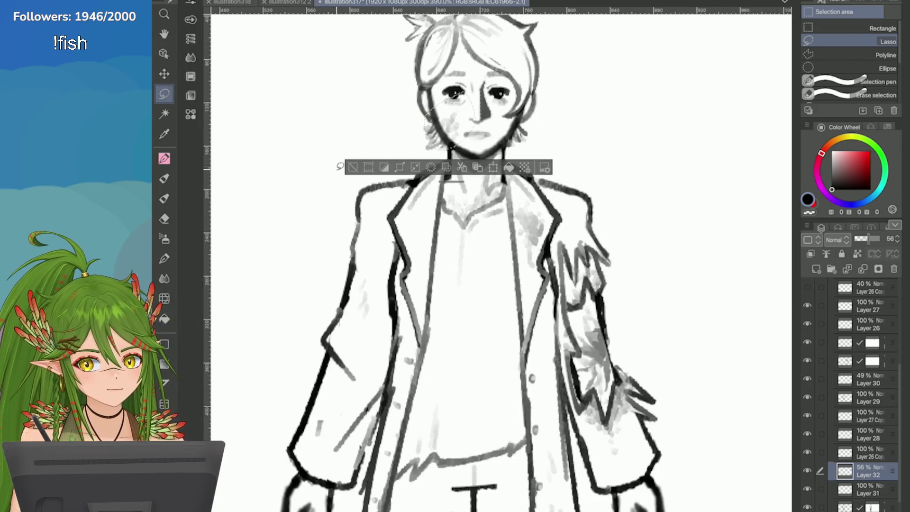
{"action": "key", "text": "ctrl+d"}
Make Layer 27 Copy the active layer
{"action": "scroll", "coordinate": [330, 168], "scroll_direction": "down", "scroll_amount": 3}
{"action": "scroll", "coordinate": [613, 136], "scroll_direction": "up", "scroll_amount": 4}
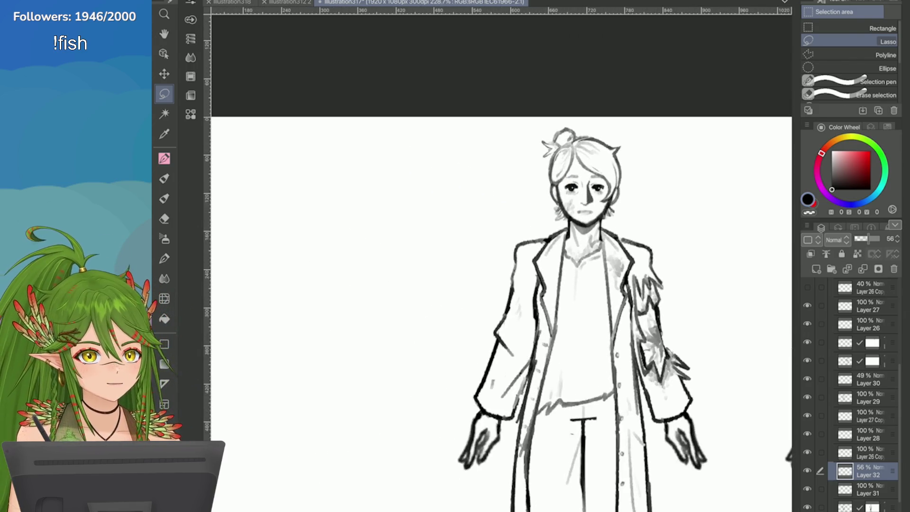
{"action": "left_click", "coordinate": [614, 136], "text": "ctrl"}
Darken the left bangs and redraw the right and inner hair strands darker
{"action": "scroll", "coordinate": [301, 166], "scroll_direction": "up", "scroll_amount": 1}
{"action": "key", "text": "p"}
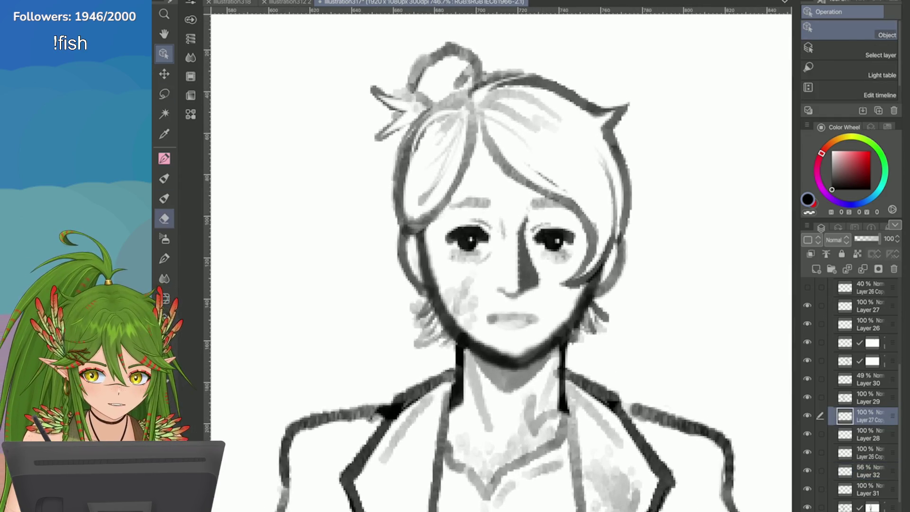
{"action": "left_click_drag", "start_coordinate": [458, 144], "coordinate": [415, 212]}
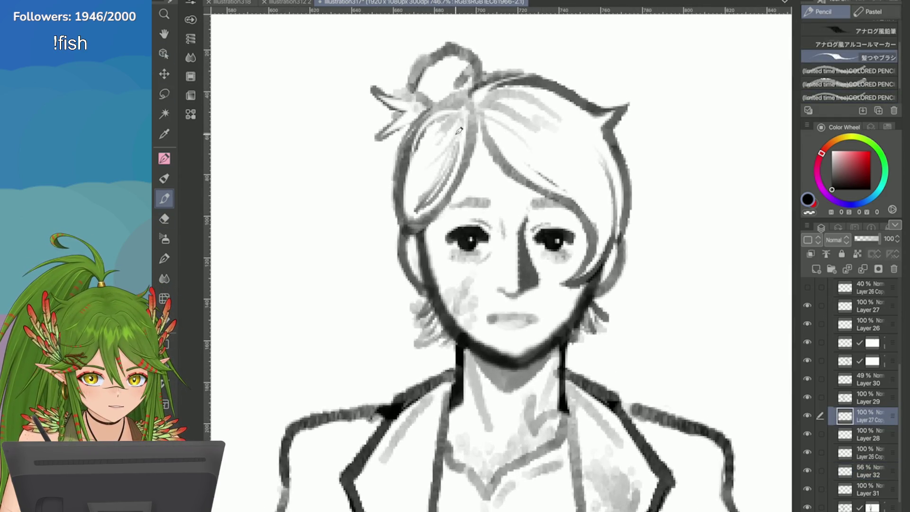
{"action": "left_click_drag", "start_coordinate": [506, 153], "coordinate": [552, 183]}
{"action": "left_click_drag", "start_coordinate": [498, 138], "coordinate": [568, 188]}
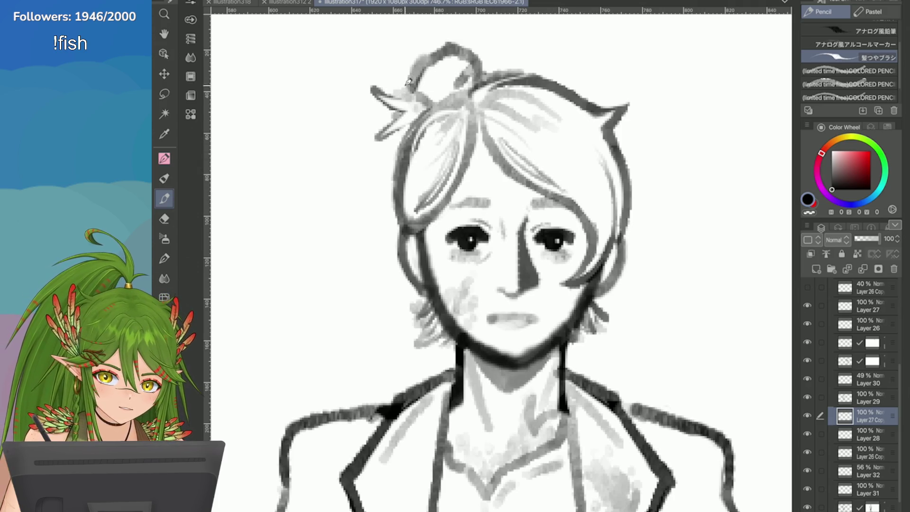
{"action": "key", "text": "ctrl+z"}
{"action": "mouse_move", "coordinate": [496, 137]}
{"action": "left_mouse_down"}
{"action": "mouse_move", "coordinate": [567, 195]}
{"action": "mouse_move", "coordinate": [576, 192]}
{"action": "mouse_move", "coordinate": [587, 273]}
{"action": "left_mouse_up"}
{"action": "key", "text": "ctrl+z"}
{"action": "left_click_drag", "start_coordinate": [614, 218], "coordinate": [597, 194]}
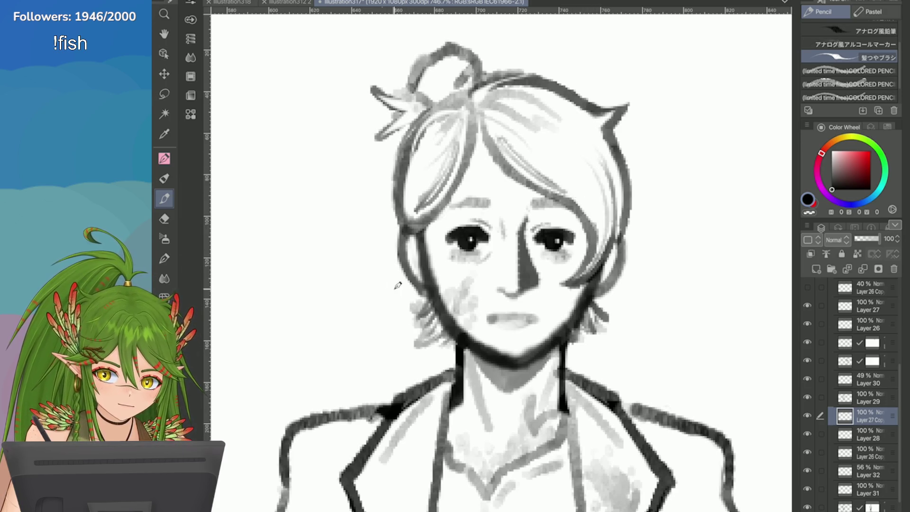
{"action": "key", "text": "e"}
{"action": "mouse_move", "coordinate": [424, 329]}
{"action": "left_mouse_down"}
{"action": "mouse_move", "coordinate": [416, 347]}
{"action": "mouse_move", "coordinate": [436, 334]}
{"action": "left_mouse_up"}
{"action": "key", "text": "ctrl+z"}
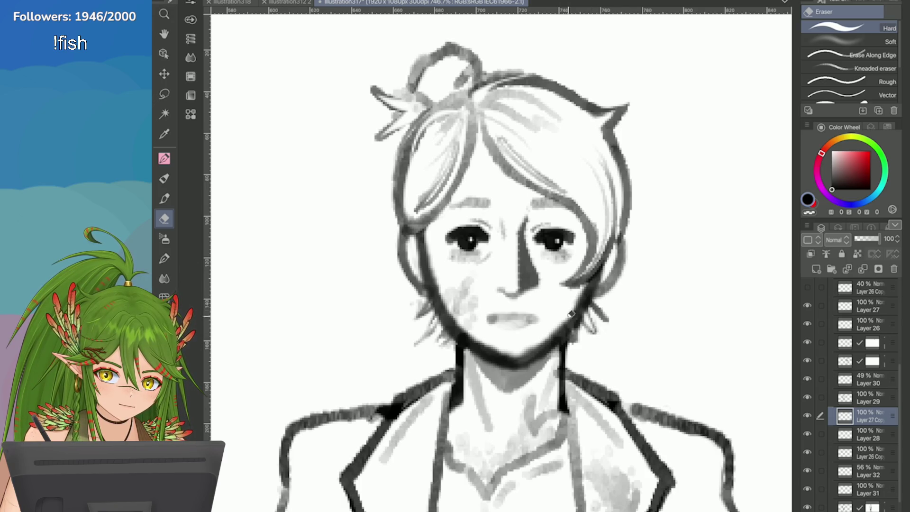
Zoom out to review both full figures and save the character sheet
{"action": "key", "text": "ctrl+minus"}
{"action": "key", "text": "ctrl+minus"}
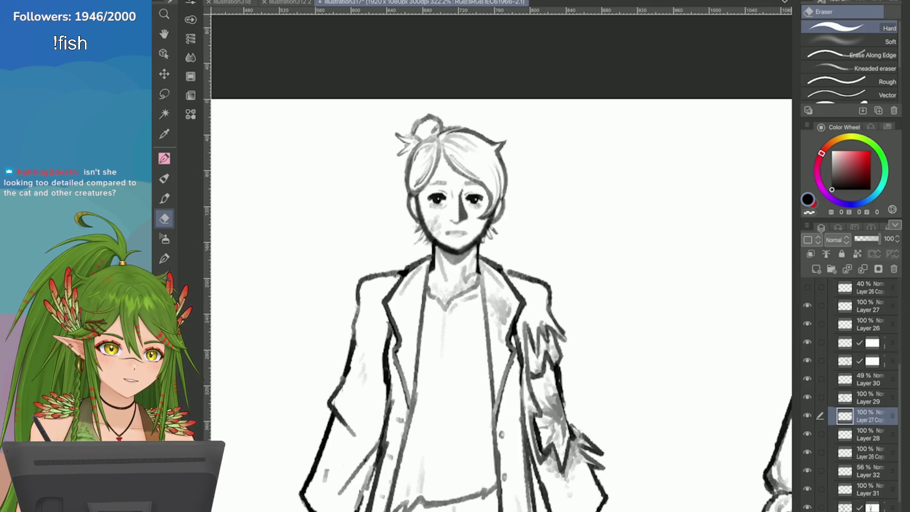
{"action": "key", "text": "ctrl+minus"}
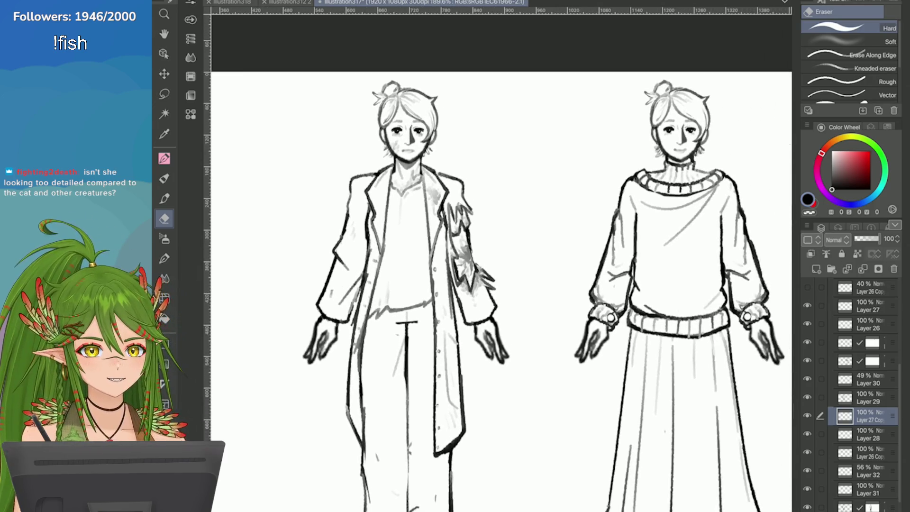
{"action": "key", "text": "ctrl+plus"}
{"action": "key", "text": "ctrl+plus"}
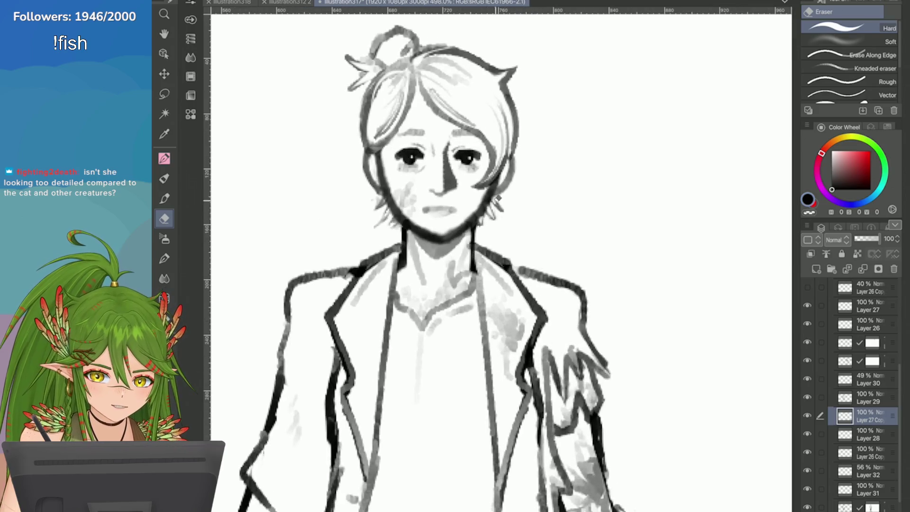
{"action": "key", "text": "ctrl+minus"}
{"action": "key", "text": "ctrl+minus"}
{"action": "key", "text": "ctrl+minus"}
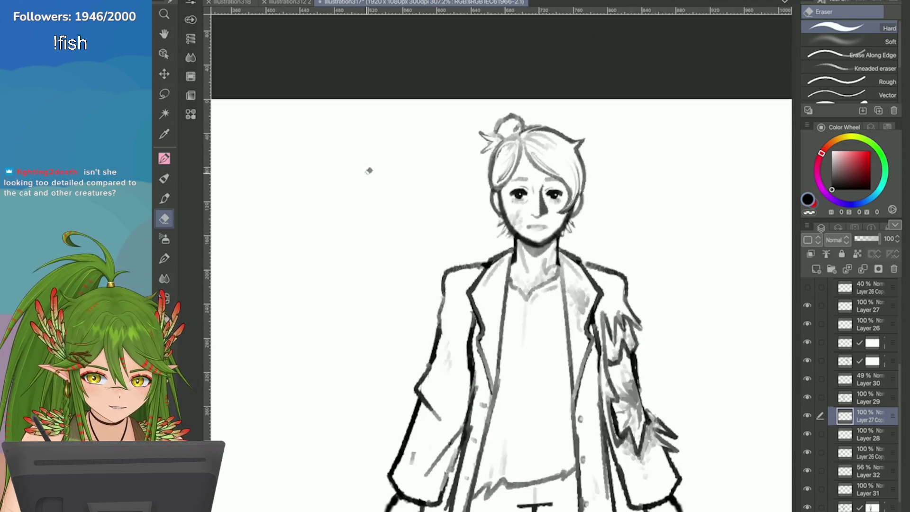
{"action": "key", "text": "ctrl+s"}
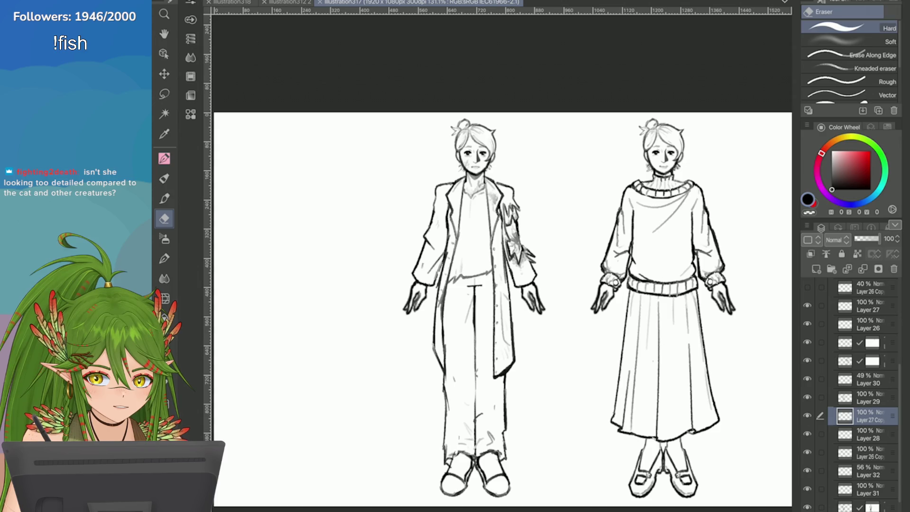
{"action": "key", "text": "ctrl+plus"}
{"action": "key", "text": "ctrl+plus"}
{"action": "key", "text": "ctrl+plus"}
On Layer 29, add light pencil hatching to the coat figure's trouser leg
{"action": "key", "text": "o"}
{"action": "key", "text": "alt+bracketright"}
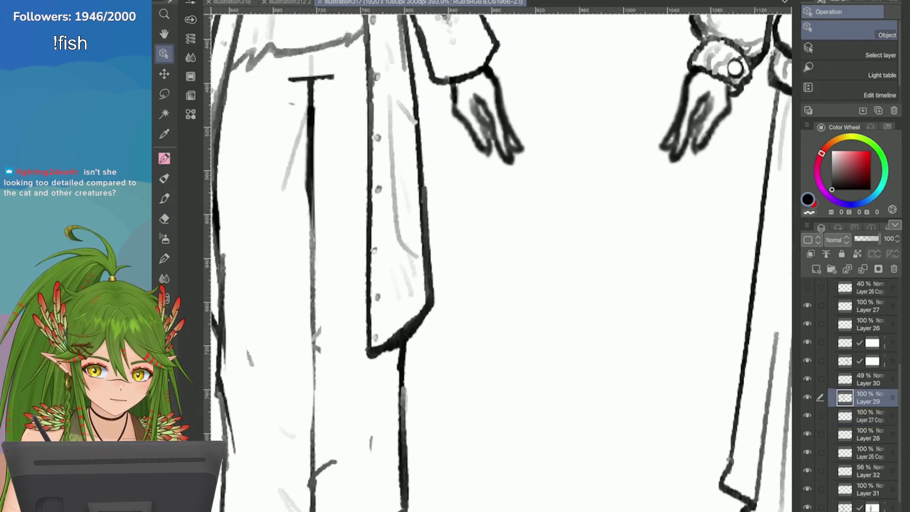
{"action": "key", "text": "e"}
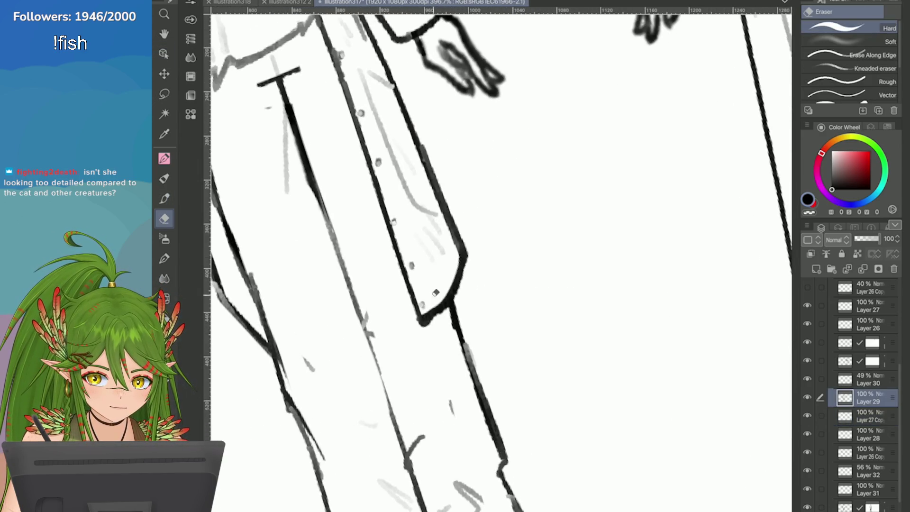
{"action": "scroll", "coordinate": [612, 319], "scroll_direction": "down", "scroll_amount": 5}
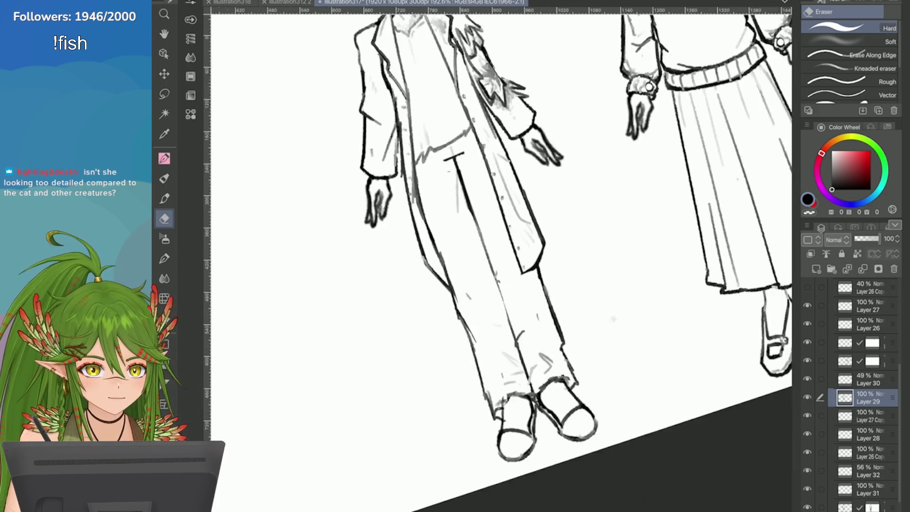
{"action": "scroll", "coordinate": [613, 319], "scroll_direction": "down", "scroll_amount": 5}
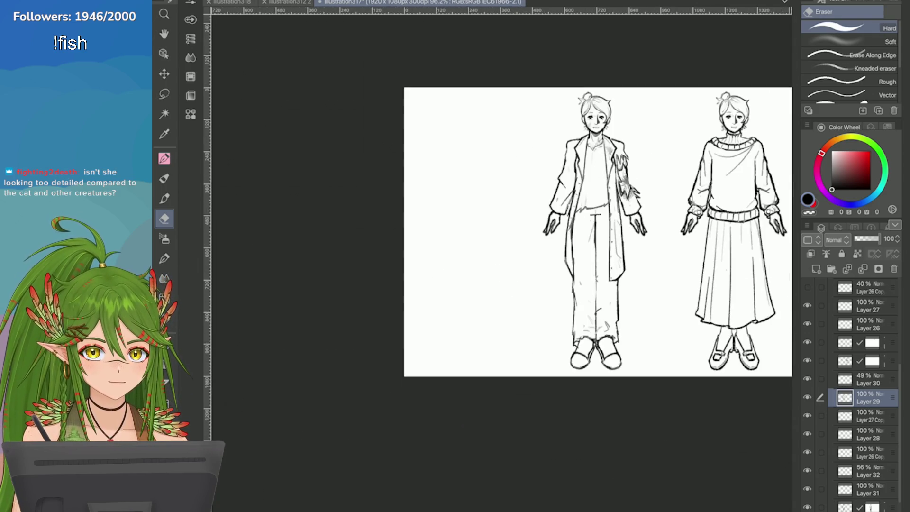
{"action": "scroll", "coordinate": [696, 208], "scroll_direction": "up", "scroll_amount": 3}
{"action": "scroll", "coordinate": [700, 172], "scroll_direction": "up", "scroll_amount": 4}
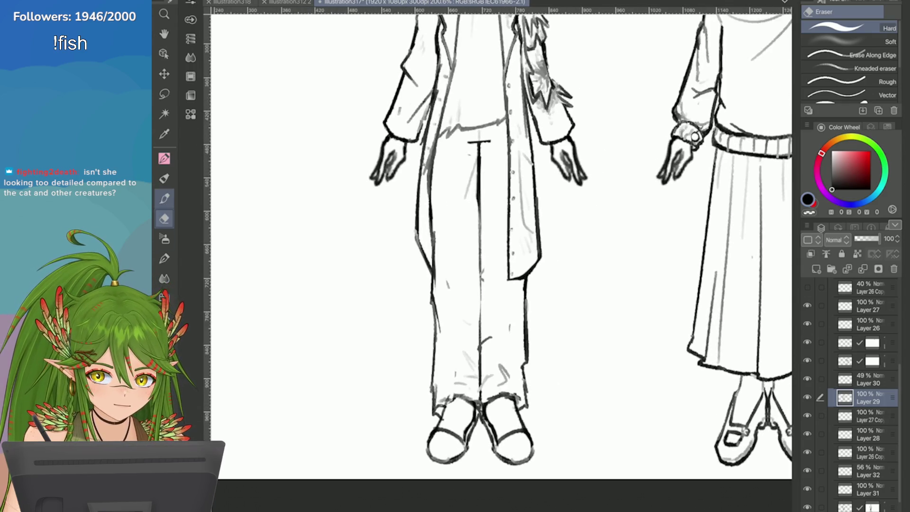
{"action": "key", "text": "p"}
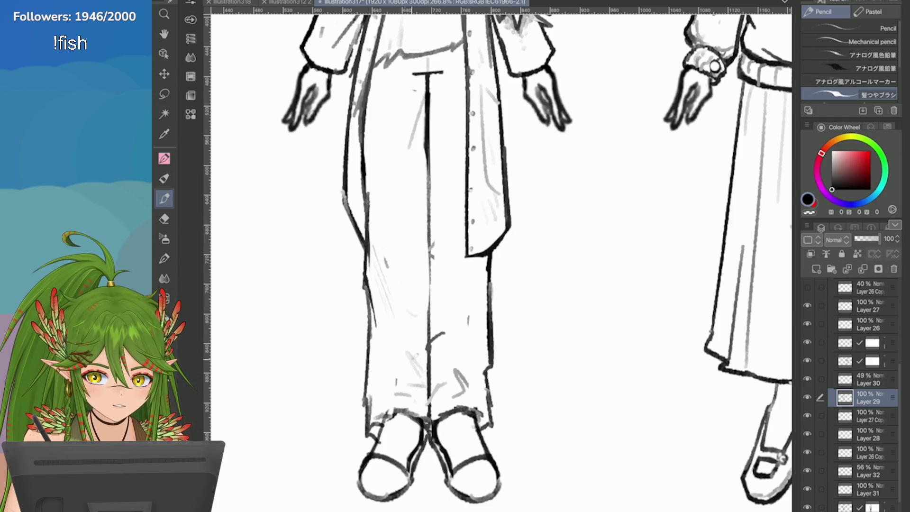
{"action": "left_click_drag", "start_coordinate": [485, 282], "coordinate": [470, 327]}
Save the character sheet
{"action": "scroll", "coordinate": [494, 314], "scroll_direction": "down", "scroll_amount": 3}
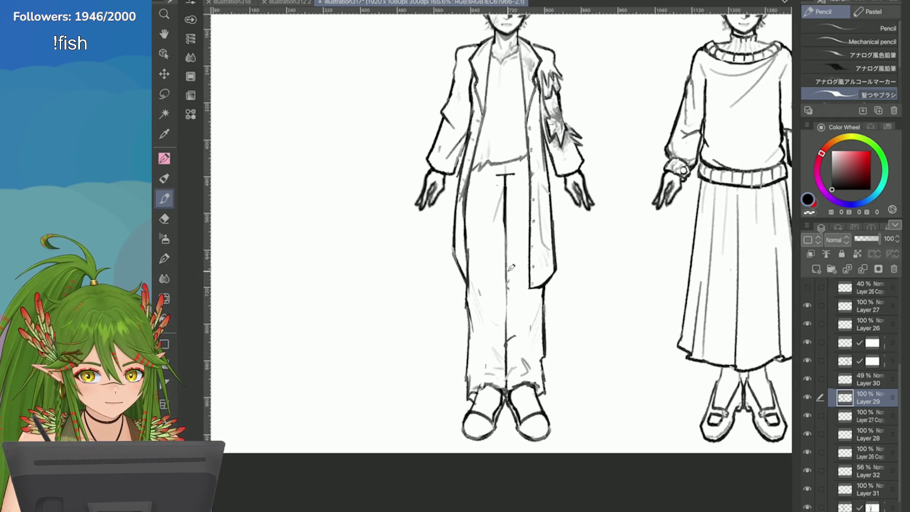
{"action": "scroll", "coordinate": [511, 268], "scroll_direction": "down", "scroll_amount": 1}
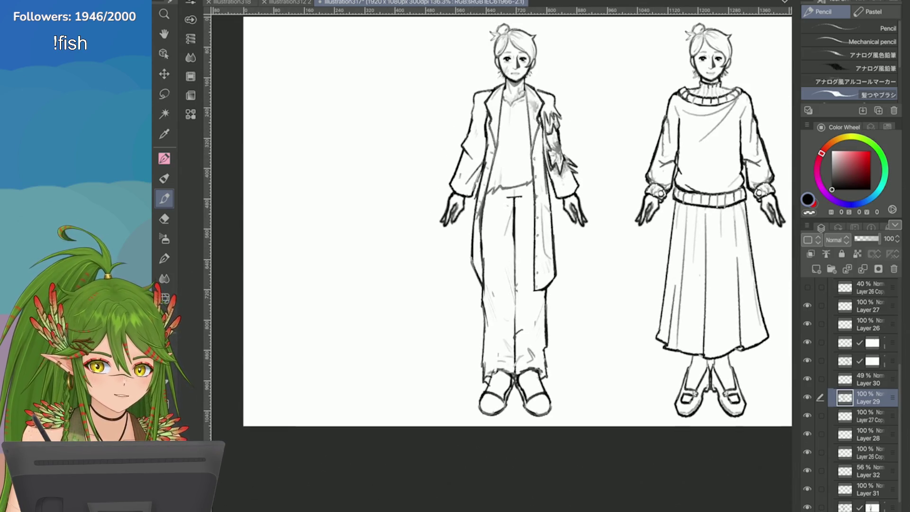
{"action": "key", "text": "ctrl+s"}
Collapse and hide the Folder 1 layer group
{"action": "scroll", "coordinate": [850, 393], "scroll_direction": "up", "scroll_amount": 1}
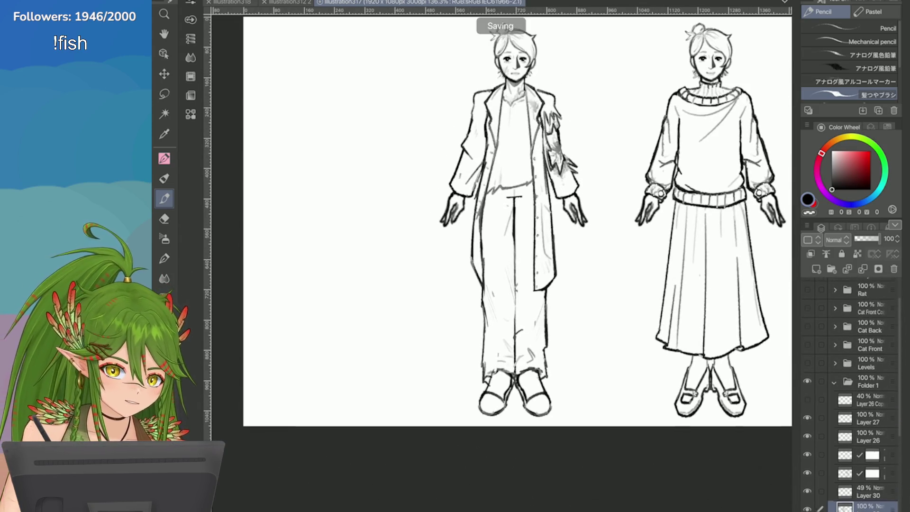
{"action": "left_click", "coordinate": [835, 415]}
{"action": "left_click", "coordinate": [807, 415]}
Show the Folder 1 layer group again
{"action": "left_click", "coordinate": [807, 414]}
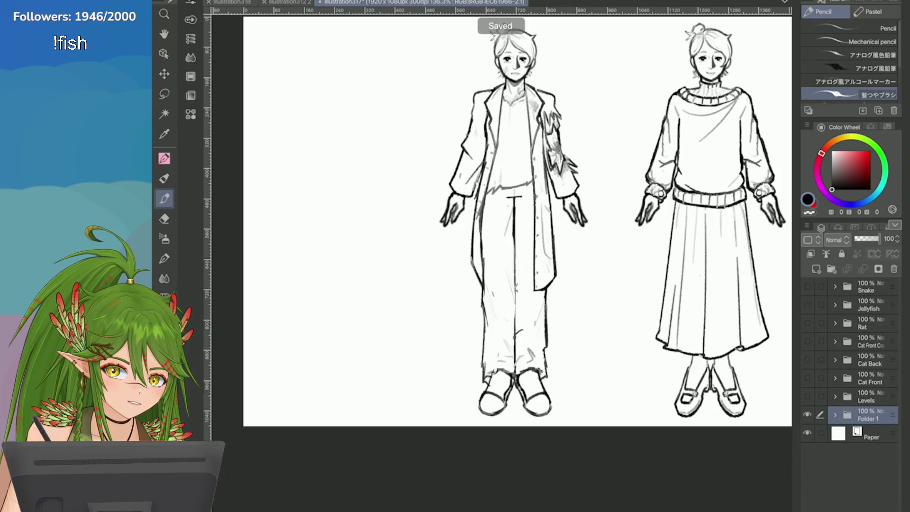
{"action": "scroll", "coordinate": [543, 227], "scroll_direction": "down", "scroll_amount": 2}
{"action": "scroll", "coordinate": [613, 220], "scroll_direction": "up", "scroll_amount": 1}
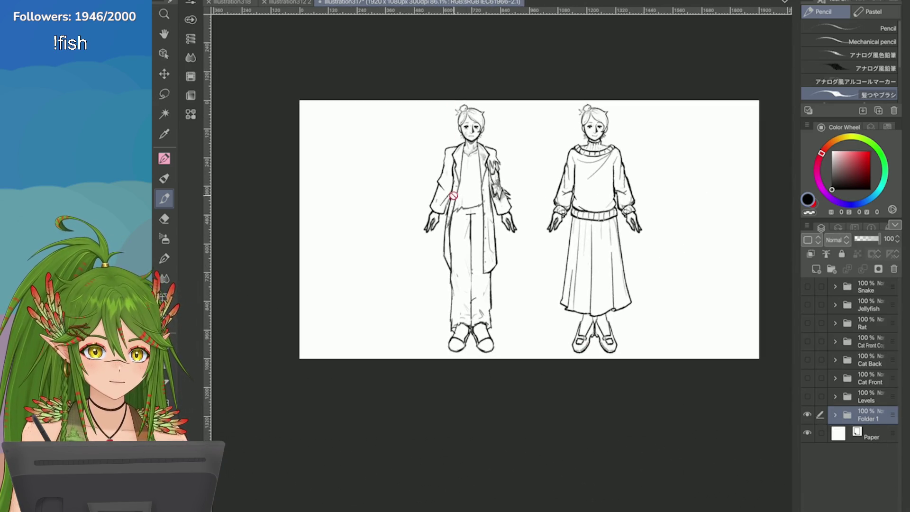
Nudge both figures slightly left with Ctrl+T, commit, and save
{"action": "key", "text": "ctrl+t"}
{"action": "left_click_drag", "start_coordinate": [466, 288], "coordinate": [456, 290]}
{"action": "left_click", "coordinate": [543, 395]}
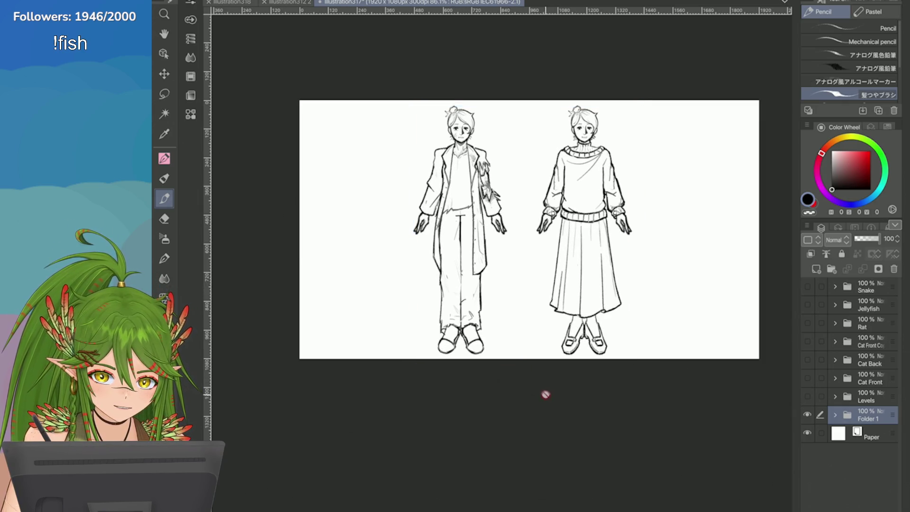
{"action": "key", "text": "ctrl+s"}
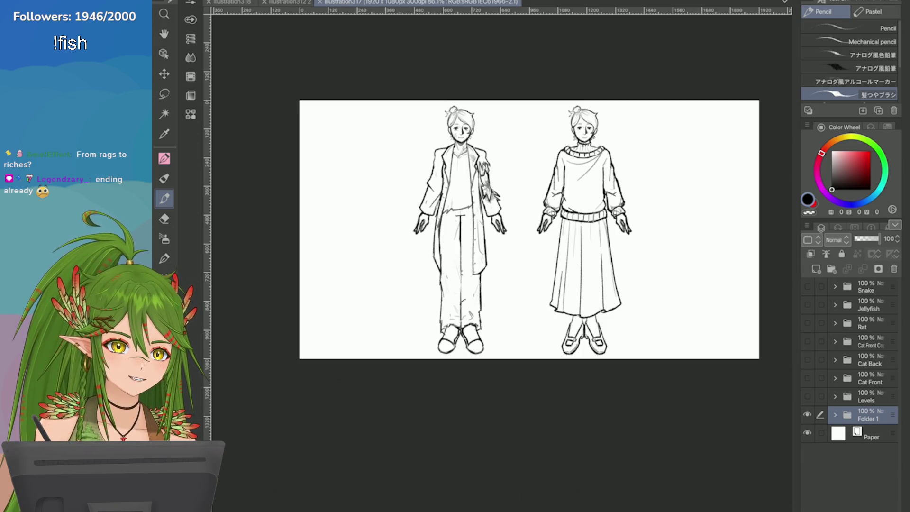
{"action": "scroll", "coordinate": [501, 246], "scroll_direction": "up", "scroll_amount": 5}
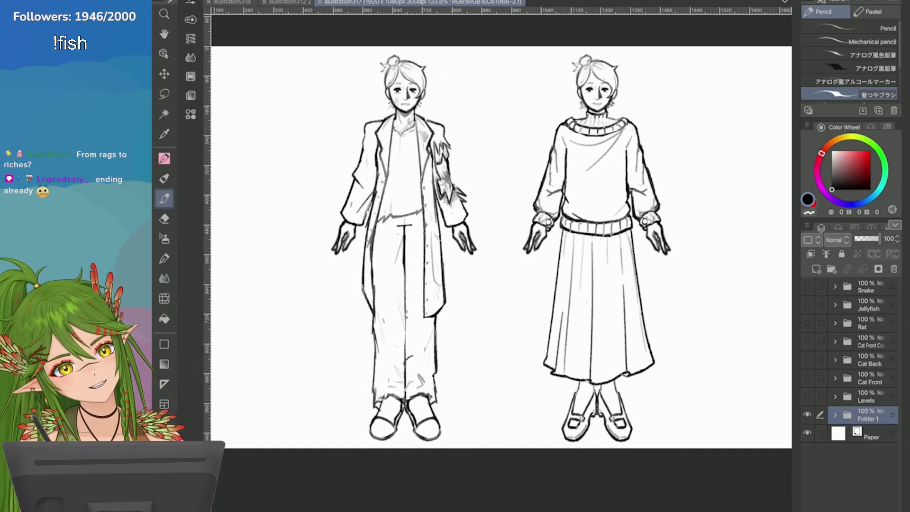
Add a new raster layer above Paper and pick a dark grey colour
{"action": "left_click", "coordinate": [872, 433]}
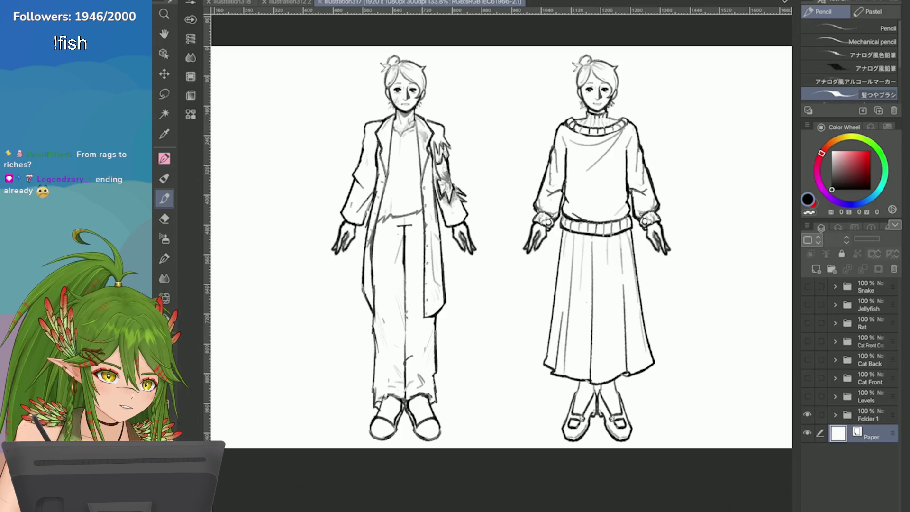
{"action": "left_click", "coordinate": [816, 269]}
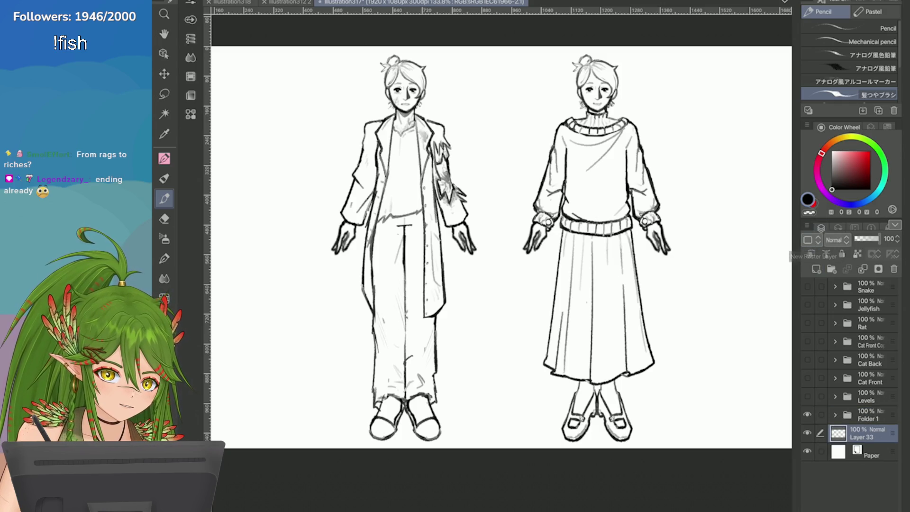
{"action": "left_click", "coordinate": [812, 202]}
{"action": "left_click", "coordinate": [832, 167]}
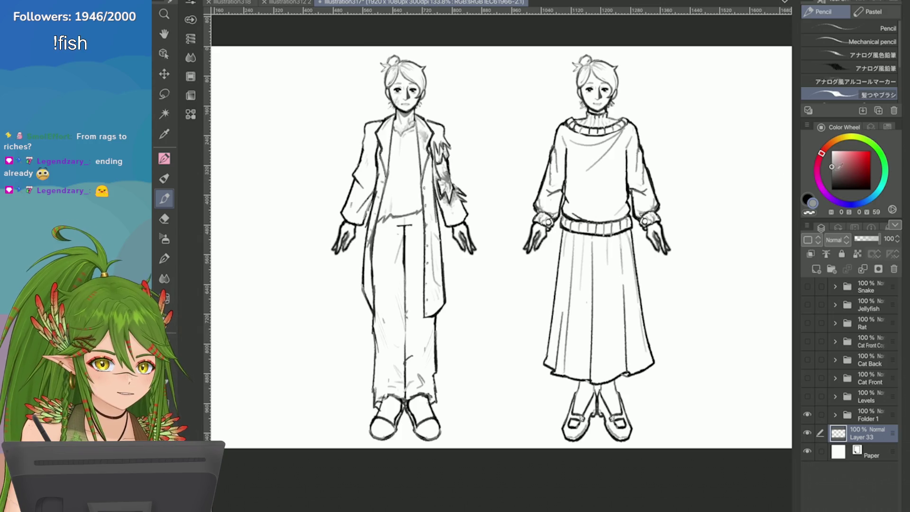
{"action": "left_click", "coordinate": [831, 175]}
{"action": "scroll", "coordinate": [498, 260], "scroll_direction": "up", "scroll_amount": 3}
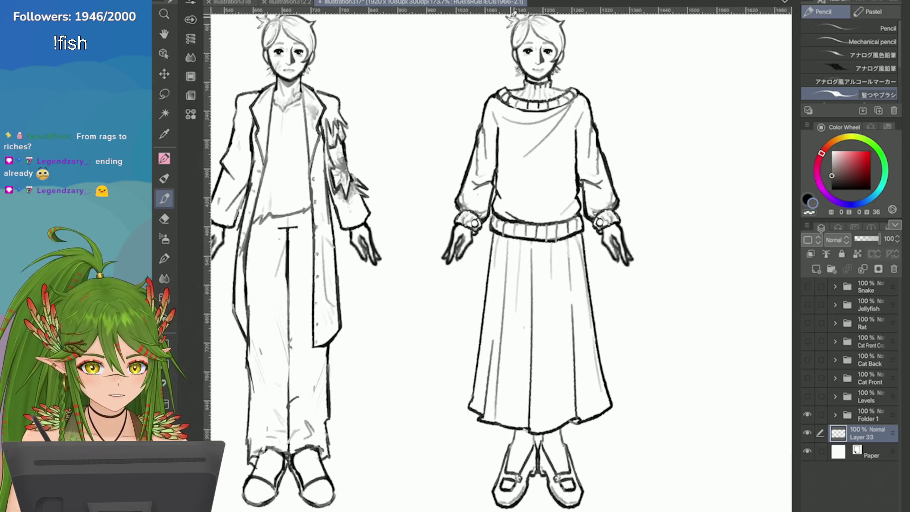
Lasso the right figure, fill it with the dark grey, and deselect
{"action": "key", "text": "m"}
{"action": "scroll", "coordinate": [506, 28], "scroll_direction": "down", "scroll_amount": 1}
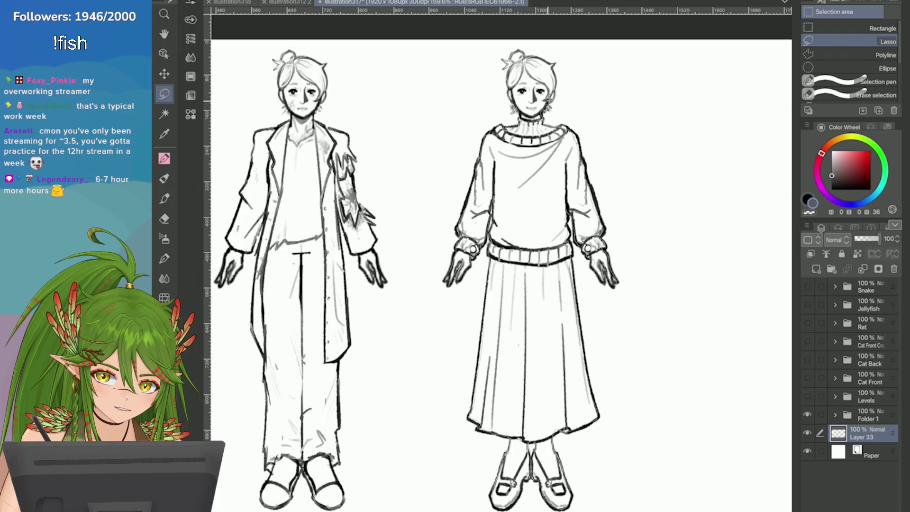
{"action": "mouse_move", "coordinate": [556, 70]}
{"action": "left_mouse_down"}
{"action": "mouse_move", "coordinate": [524, 52]}
{"action": "mouse_move", "coordinate": [515, 61]}
{"action": "left_mouse_up"}
{"action": "left_click", "coordinate": [590, 493]}
{"action": "left_click", "coordinate": [441, 469]}
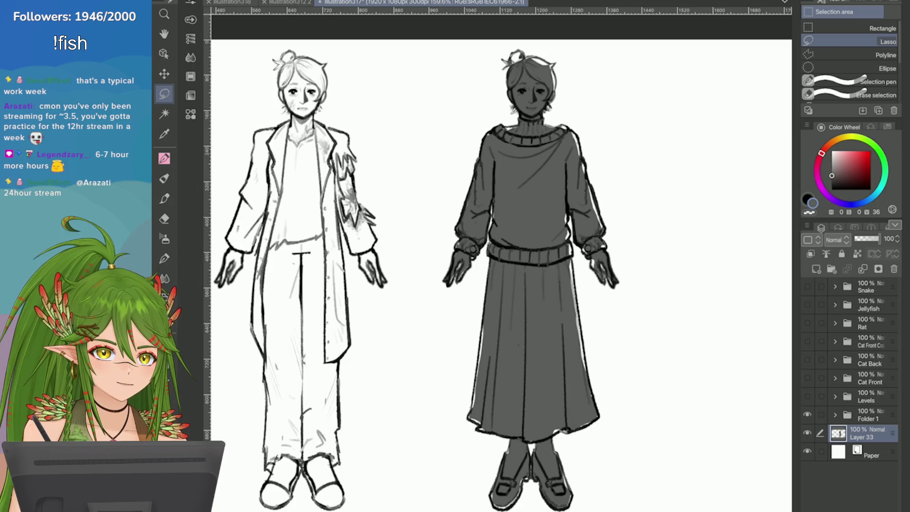
{"action": "key", "text": "p"}
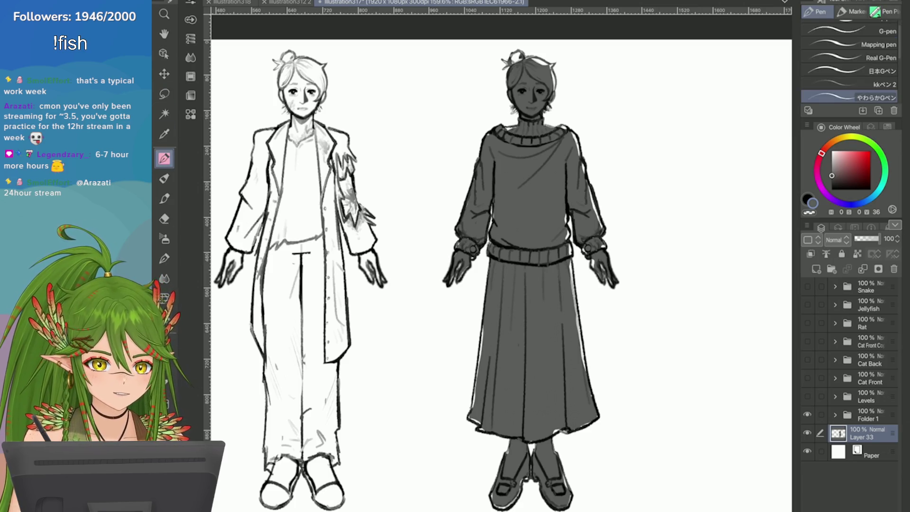
Redraw the sweater's right sleeve contour darker, undoing the failed attempts
{"action": "scroll", "coordinate": [630, 142], "scroll_direction": "up", "scroll_amount": 5}
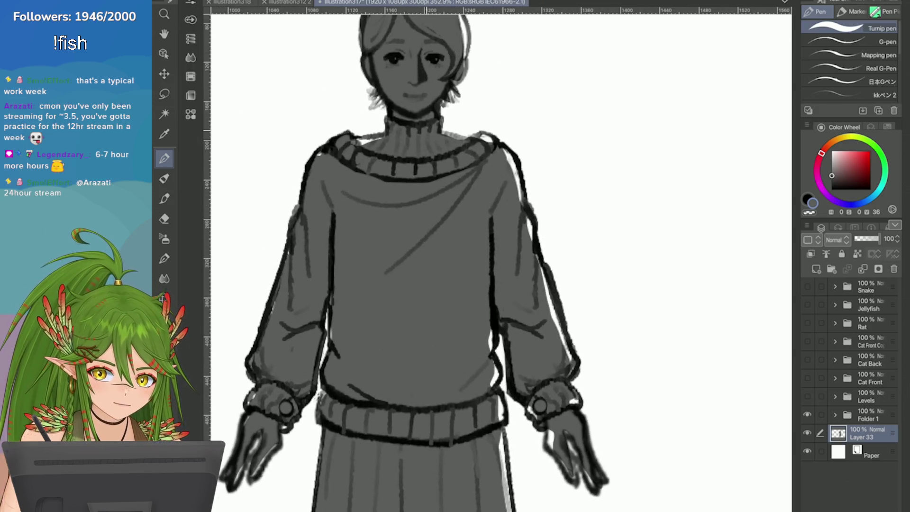
{"action": "left_click", "coordinate": [190, 19]}
{"action": "left_click", "coordinate": [190, 19]}
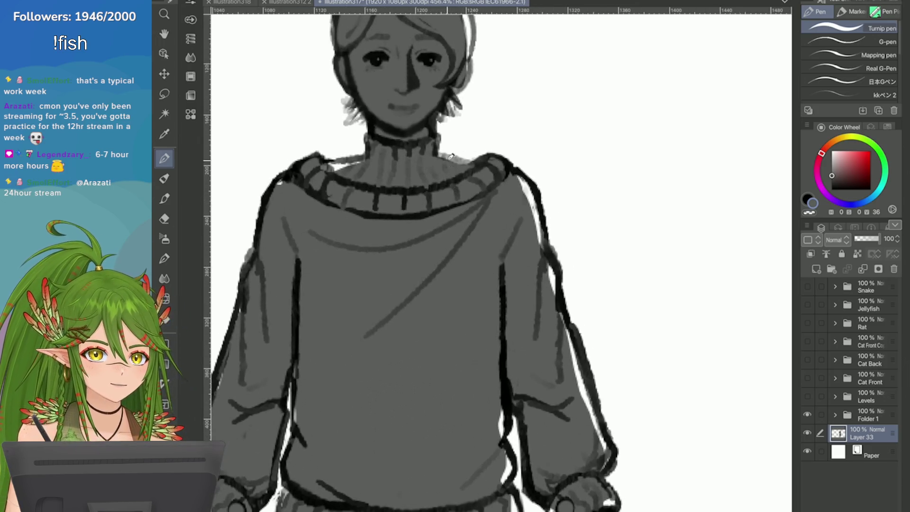
{"action": "scroll", "coordinate": [450, 147], "scroll_direction": "up", "scroll_amount": 2}
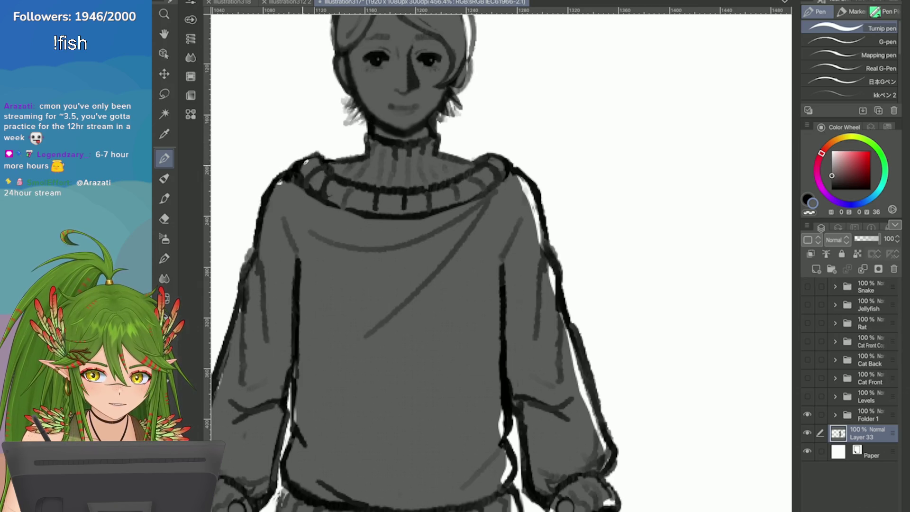
{"action": "left_click_drag", "start_coordinate": [525, 189], "coordinate": [558, 322]}
{"action": "key", "text": "ctrl+z"}
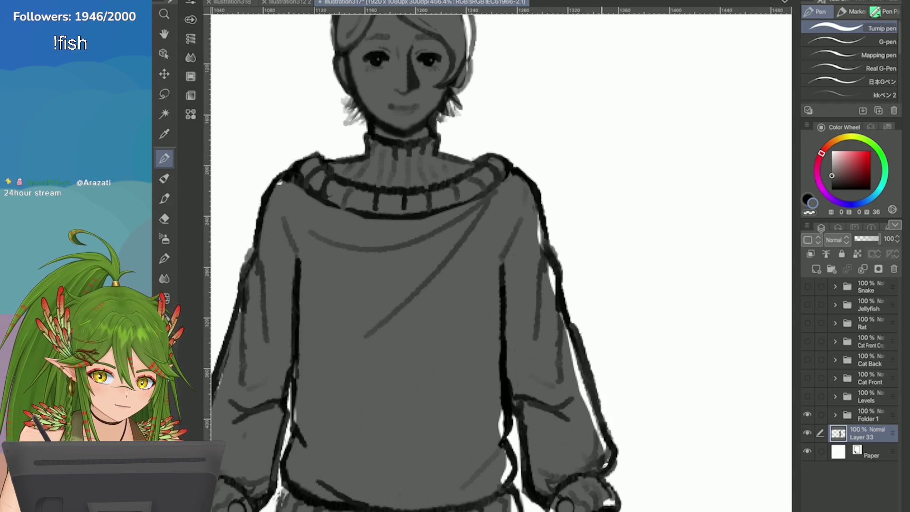
{"action": "mouse_move", "coordinate": [612, 478]}
{"action": "left_mouse_down"}
{"action": "mouse_move", "coordinate": [559, 305]}
{"action": "mouse_move", "coordinate": [611, 474]}
{"action": "left_mouse_up"}
{"action": "key", "text": "ctrl+z"}
{"action": "left_click_drag", "start_coordinate": [571, 318], "coordinate": [599, 429]}
{"action": "left_click_drag", "start_coordinate": [557, 303], "coordinate": [535, 209]}
{"action": "scroll", "coordinate": [530, 246], "scroll_direction": "down", "scroll_amount": 2}
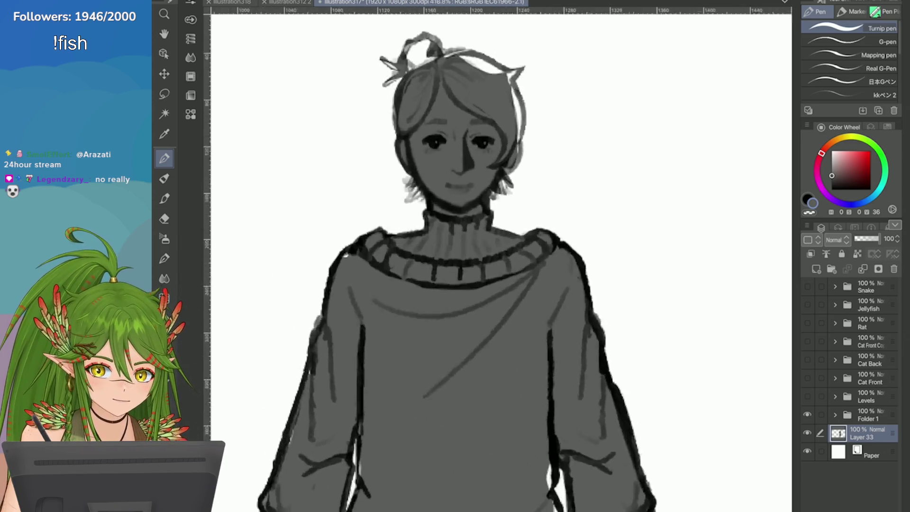
{"action": "scroll", "coordinate": [529, 246], "scroll_direction": "up", "scroll_amount": 4}
Darken the right hair edge, jaw lines, hair bun and top hair outline
{"action": "mouse_move", "coordinate": [514, 159]}
{"action": "left_mouse_down"}
{"action": "mouse_move", "coordinate": [526, 206]}
{"action": "mouse_move", "coordinate": [503, 277]}
{"action": "left_mouse_up"}
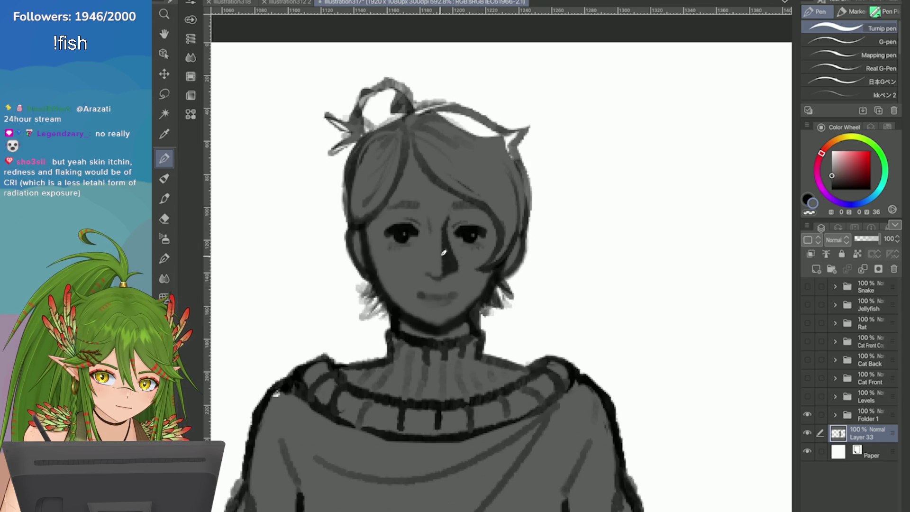
{"action": "left_click_drag", "start_coordinate": [382, 297], "coordinate": [360, 321]}
{"action": "left_click_drag", "start_coordinate": [387, 309], "coordinate": [379, 318]}
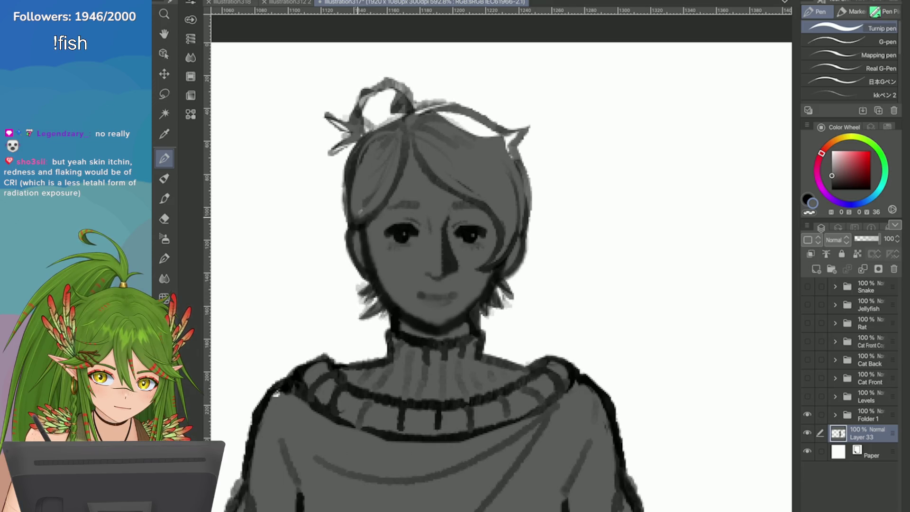
{"action": "left_click_drag", "start_coordinate": [395, 124], "coordinate": [394, 83]}
{"action": "mouse_move", "coordinate": [364, 135]}
{"action": "left_mouse_down"}
{"action": "mouse_move", "coordinate": [353, 102]}
{"action": "mouse_move", "coordinate": [354, 135]}
{"action": "mouse_move", "coordinate": [332, 154]}
{"action": "left_mouse_up"}
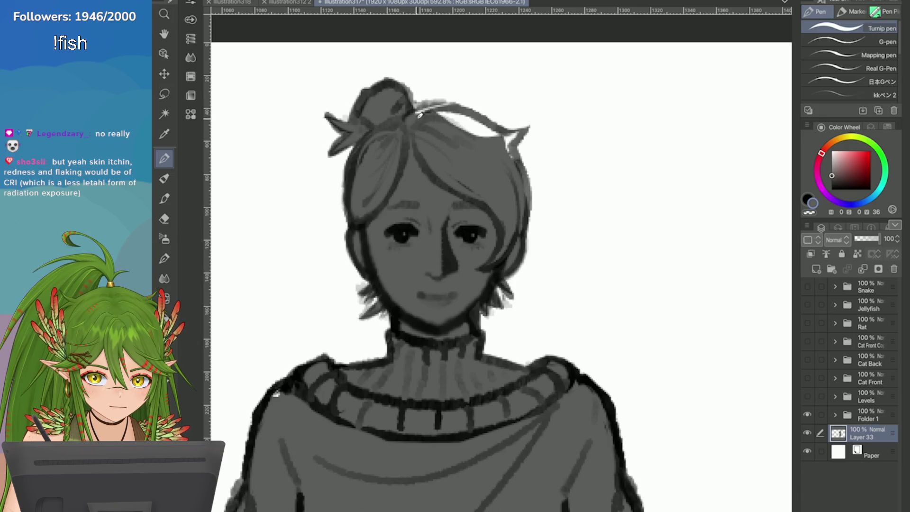
{"action": "mouse_move", "coordinate": [419, 115]}
{"action": "left_mouse_down"}
{"action": "mouse_move", "coordinate": [408, 88]}
{"action": "mouse_move", "coordinate": [487, 128]}
{"action": "mouse_move", "coordinate": [521, 136]}
{"action": "mouse_move", "coordinate": [488, 119]}
{"action": "mouse_move", "coordinate": [516, 133]}
{"action": "mouse_move", "coordinate": [527, 127]}
{"action": "mouse_move", "coordinate": [511, 157]}
{"action": "mouse_move", "coordinate": [518, 220]}
{"action": "left_mouse_up"}
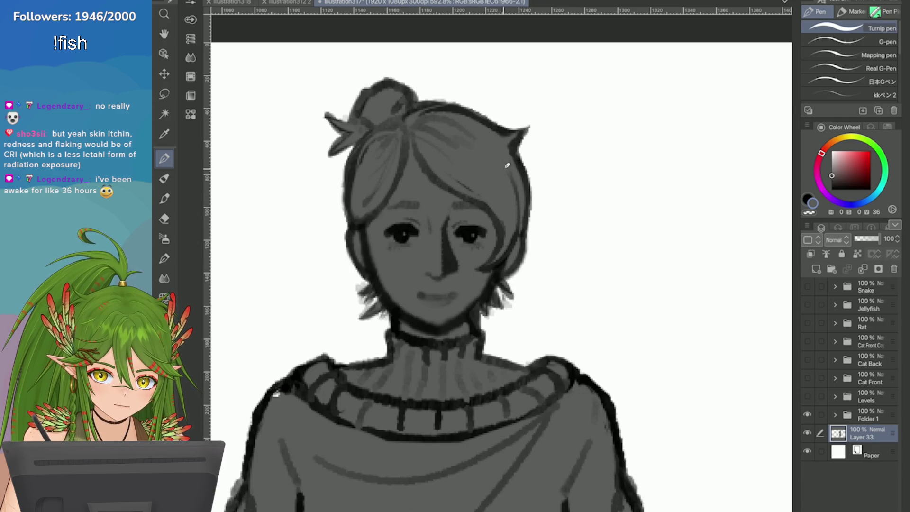
Close the gaps in the left cuff outline and darken the left hand's fingers
{"action": "scroll", "coordinate": [703, 230], "scroll_direction": "down", "scroll_amount": 2}
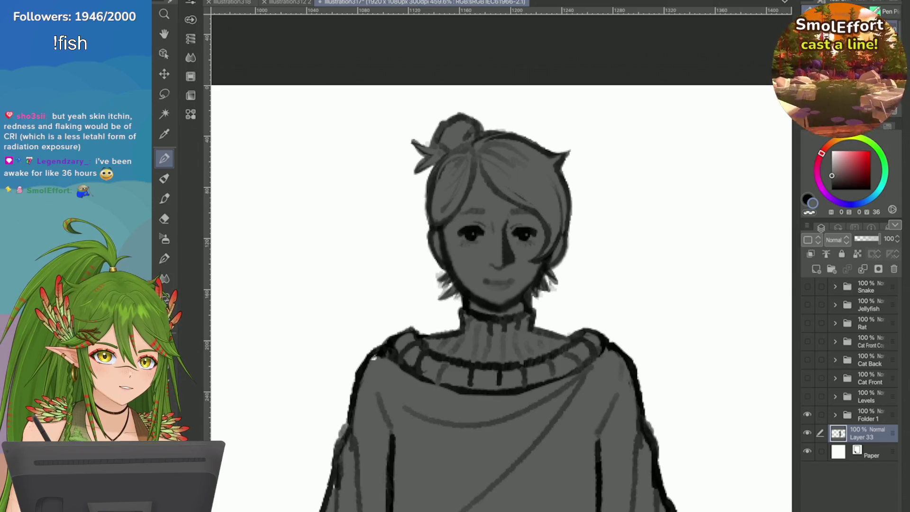
{"action": "scroll", "coordinate": [497, 284], "scroll_direction": "down", "scroll_amount": 3}
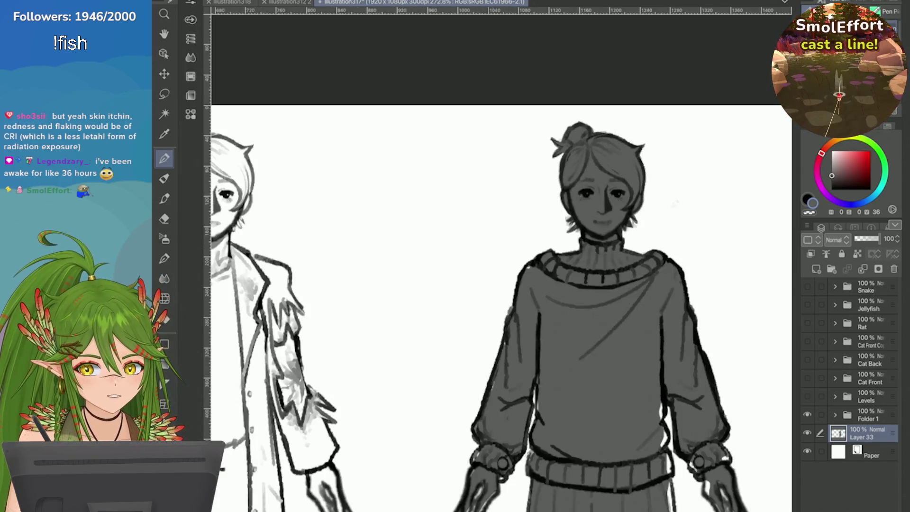
{"action": "scroll", "coordinate": [497, 285], "scroll_direction": "up", "scroll_amount": 2}
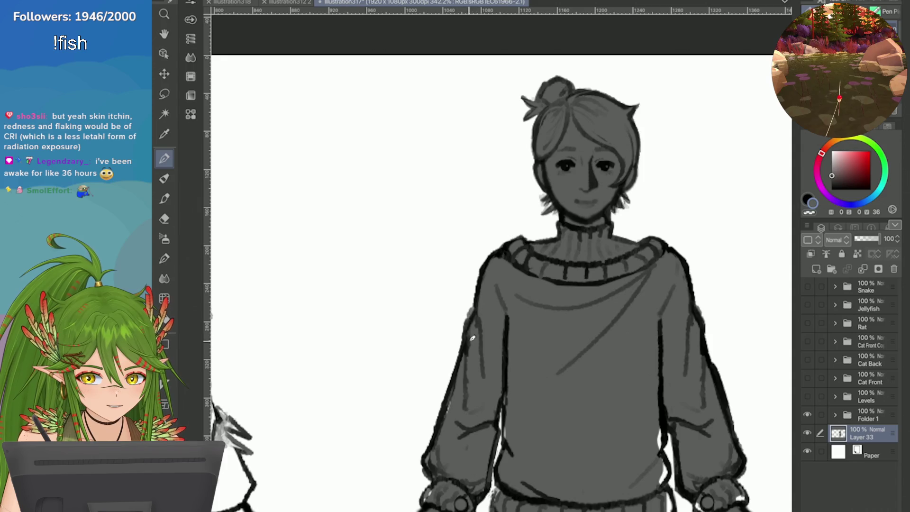
{"action": "mouse_move", "coordinate": [473, 338]}
{"action": "left_mouse_down"}
{"action": "mouse_move", "coordinate": [462, 95]}
{"action": "mouse_move", "coordinate": [452, 105]}
{"action": "left_mouse_up"}
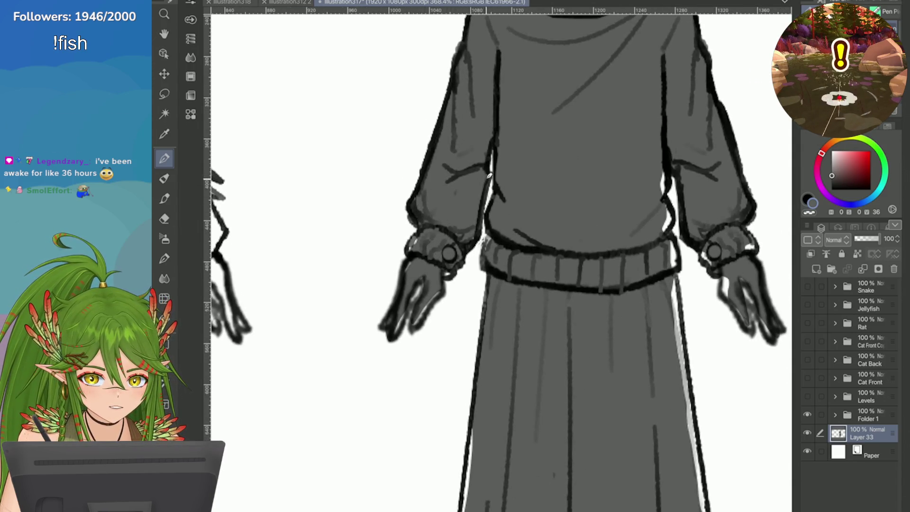
{"action": "left_click_drag", "start_coordinate": [410, 249], "coordinate": [420, 236]}
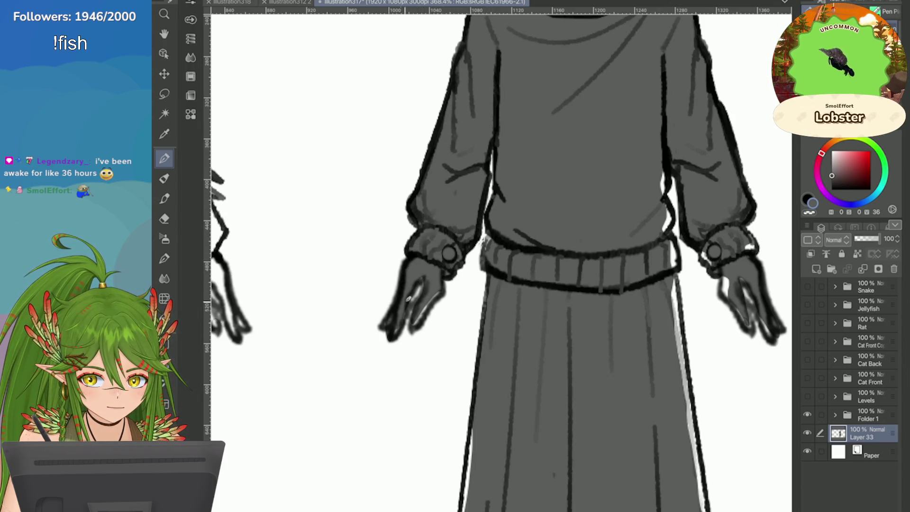
{"action": "mouse_move", "coordinate": [408, 298]}
{"action": "left_mouse_down"}
{"action": "mouse_move", "coordinate": [403, 313]}
{"action": "mouse_move", "coordinate": [423, 312]}
{"action": "mouse_move", "coordinate": [415, 324]}
{"action": "left_mouse_up"}
Darken the sweater's left and right waist edges
{"action": "left_click_drag", "start_coordinate": [488, 232], "coordinate": [488, 262]}
{"action": "key", "text": "ctrl+plus"}
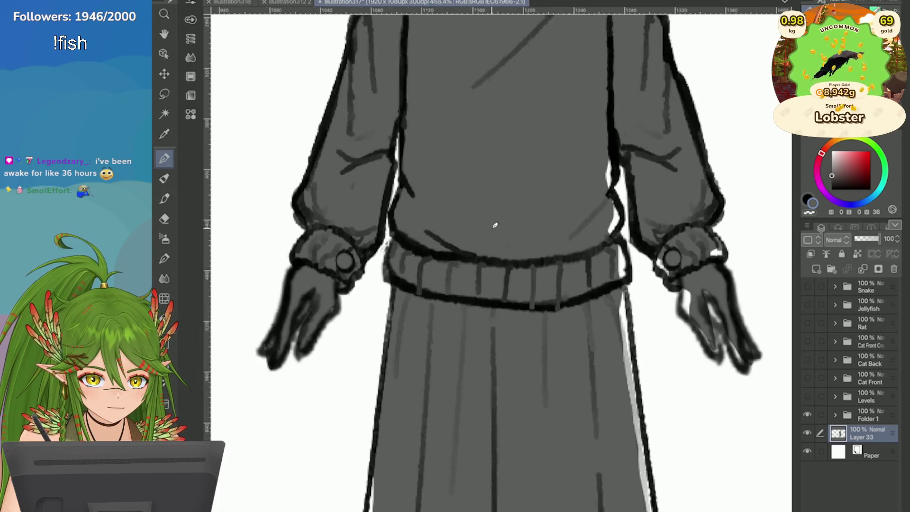
{"action": "left_click_drag", "start_coordinate": [575, 156], "coordinate": [595, 296]}
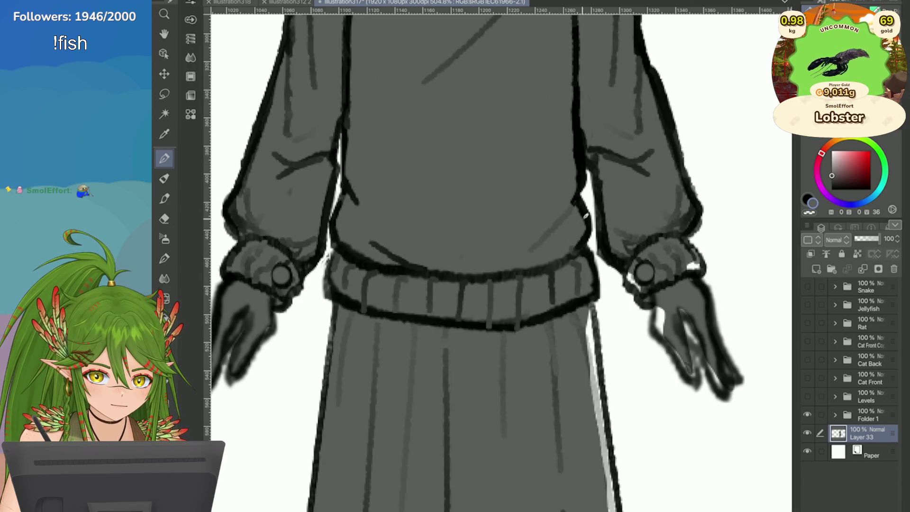
{"action": "left_click_drag", "start_coordinate": [597, 206], "coordinate": [599, 241]}
Fill in the right cuff and the pale gaps between the right hand's fingers
{"action": "mouse_move", "coordinate": [642, 280]}
{"action": "left_mouse_down"}
{"action": "mouse_move", "coordinate": [628, 296]}
{"action": "mouse_move", "coordinate": [691, 374]}
{"action": "left_mouse_up"}
{"action": "left_click_drag", "start_coordinate": [690, 339], "coordinate": [694, 377]}
{"action": "left_click_drag", "start_coordinate": [681, 308], "coordinate": [708, 355]}
{"action": "left_click_drag", "start_coordinate": [720, 390], "coordinate": [714, 353]}
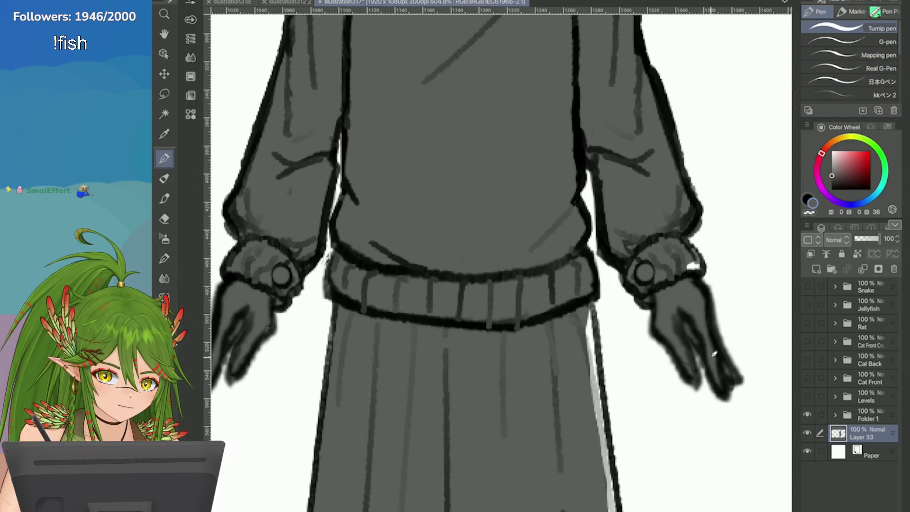
{"action": "scroll", "coordinate": [678, 270], "scroll_direction": "down", "scroll_amount": 3}
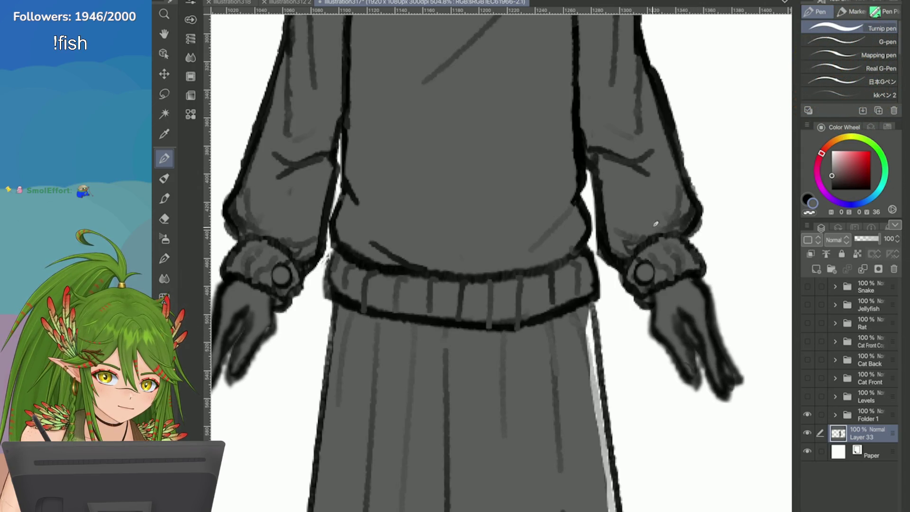
{"action": "scroll", "coordinate": [656, 223], "scroll_direction": "down", "scroll_amount": 2}
{"action": "scroll", "coordinate": [583, 284], "scroll_direction": "up", "scroll_amount": 2}
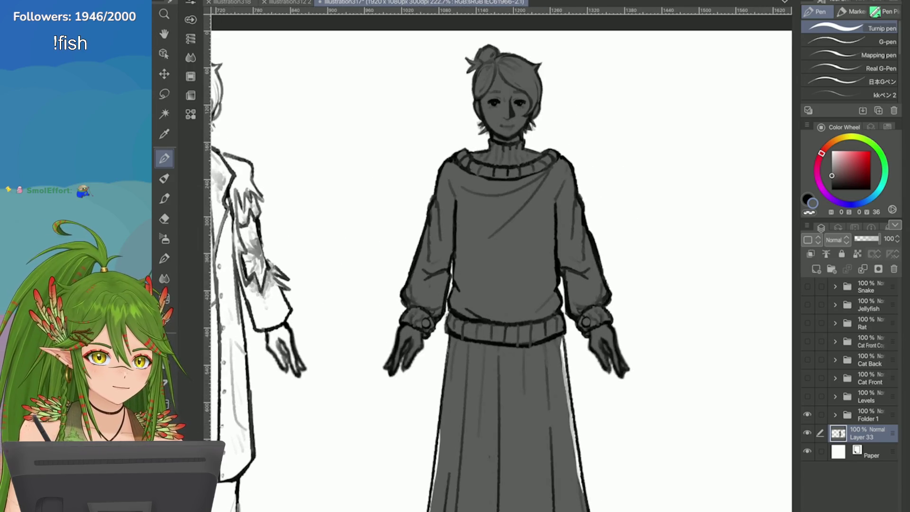
Redraw the skirt's right edge line, settling on a shorter stroke after undos
{"action": "scroll", "coordinate": [583, 284], "scroll_direction": "up", "scroll_amount": 1}
{"action": "mouse_move", "coordinate": [545, 374]}
{"action": "left_mouse_down"}
{"action": "mouse_move", "coordinate": [545, 151]}
{"action": "mouse_move", "coordinate": [567, 313]}
{"action": "left_mouse_up"}
{"action": "left_click_drag", "start_coordinate": [563, 277], "coordinate": [578, 387]}
{"action": "key", "text": "ctrl+z"}
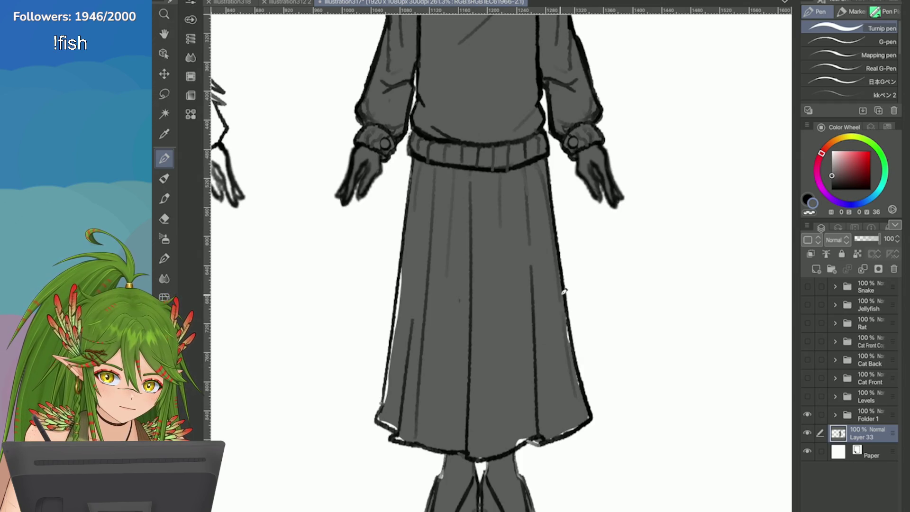
{"action": "left_click_drag", "start_coordinate": [563, 284], "coordinate": [572, 365]}
{"action": "key", "text": "ctrl+z"}
{"action": "left_click_drag", "start_coordinate": [565, 311], "coordinate": [577, 379]}
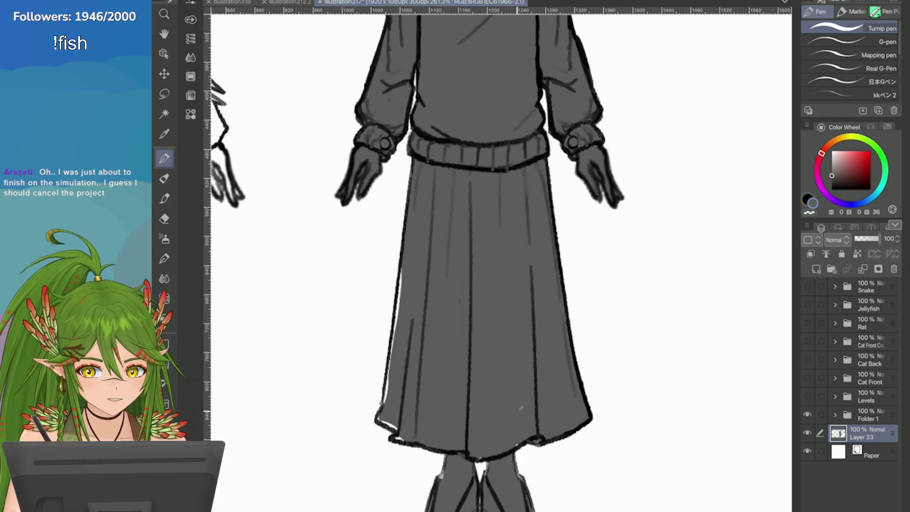
Darken the skirt hem, right leg edge, right shoe outline and inner leg line
{"action": "left_click_drag", "start_coordinate": [474, 284], "coordinate": [559, 218]}
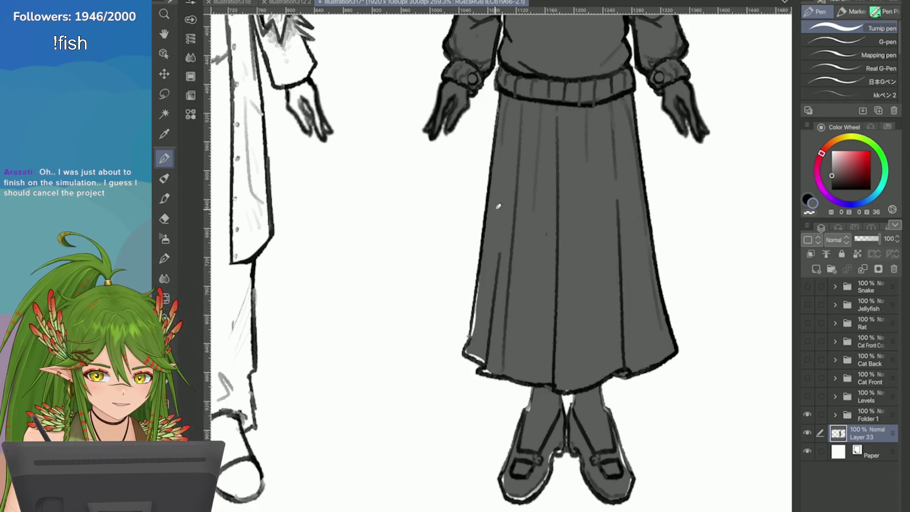
{"action": "mouse_move", "coordinate": [478, 276]}
{"action": "left_mouse_down"}
{"action": "mouse_move", "coordinate": [473, 337]}
{"action": "mouse_move", "coordinate": [491, 367]}
{"action": "left_mouse_up"}
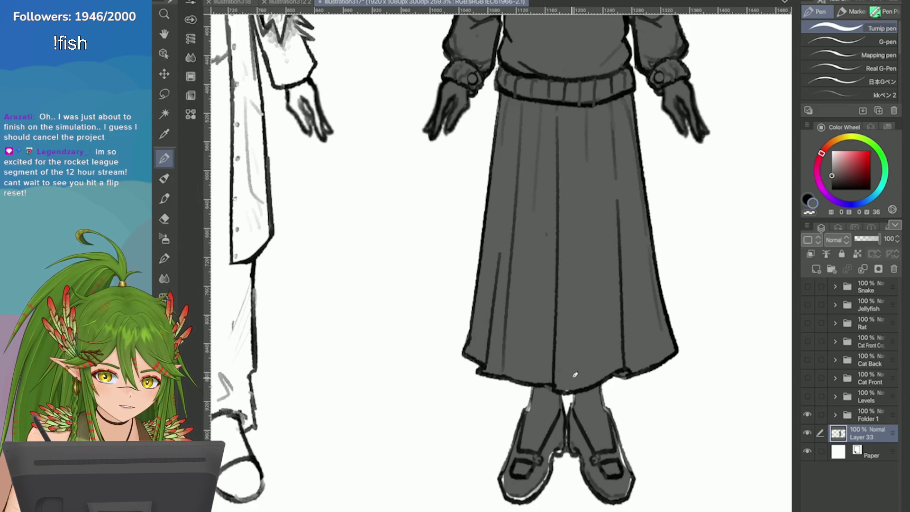
{"action": "scroll", "coordinate": [541, 373], "scroll_direction": "up", "scroll_amount": 3}
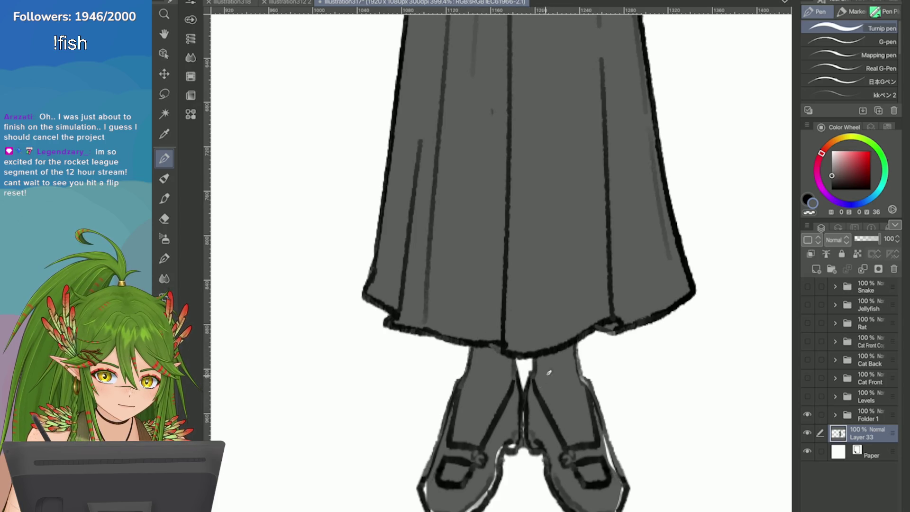
{"action": "left_click_drag", "start_coordinate": [574, 348], "coordinate": [603, 453]}
{"action": "scroll", "coordinate": [571, 375], "scroll_direction": "up", "scroll_amount": 1}
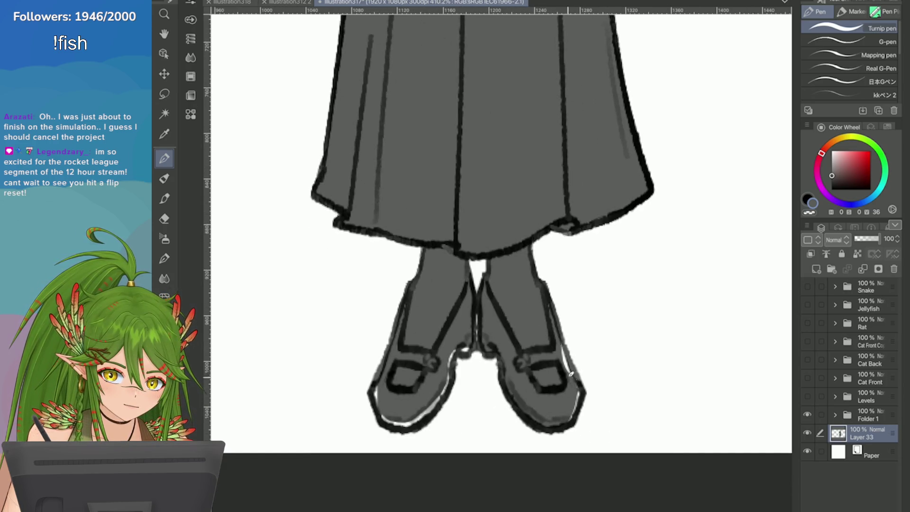
{"action": "left_click_drag", "start_coordinate": [552, 308], "coordinate": [576, 382]}
{"action": "left_click_drag", "start_coordinate": [561, 331], "coordinate": [567, 417]}
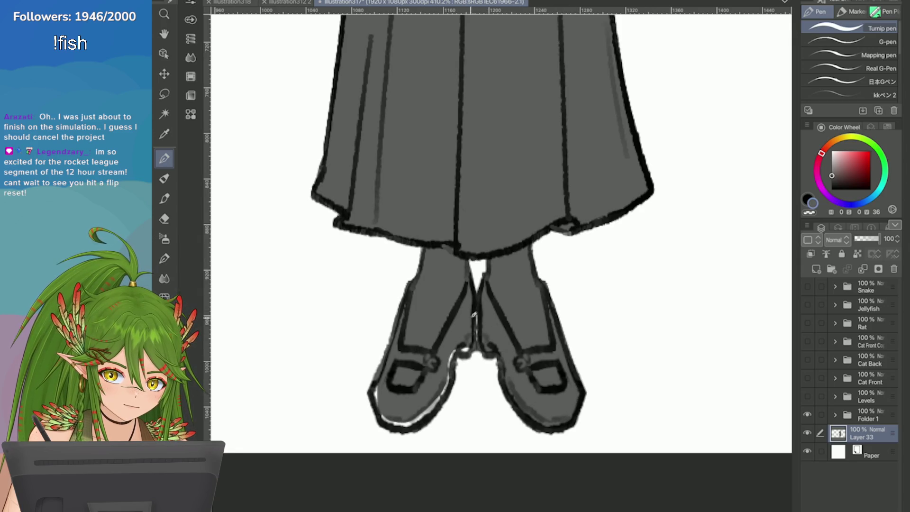
{"action": "mouse_move", "coordinate": [473, 314]}
{"action": "left_mouse_down"}
{"action": "mouse_move", "coordinate": [438, 399]}
{"action": "mouse_move", "coordinate": [379, 419]}
{"action": "mouse_move", "coordinate": [374, 381]}
{"action": "mouse_move", "coordinate": [397, 319]}
{"action": "mouse_move", "coordinate": [379, 377]}
{"action": "left_mouse_up"}
{"action": "scroll", "coordinate": [442, 225], "scroll_direction": "down", "scroll_amount": 5}
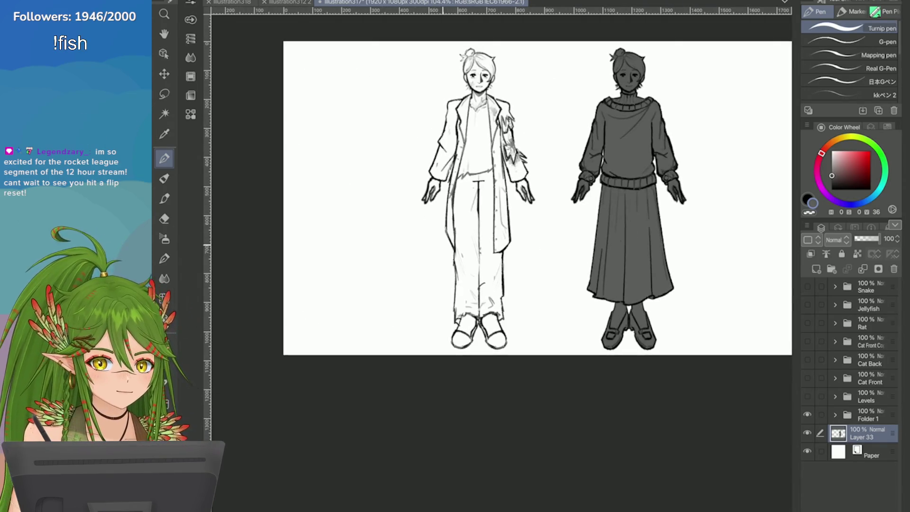
Add a new layer above Layer 33 and shade the shoulder, collar, neck and face dark grey
{"action": "left_click", "coordinate": [816, 269]}
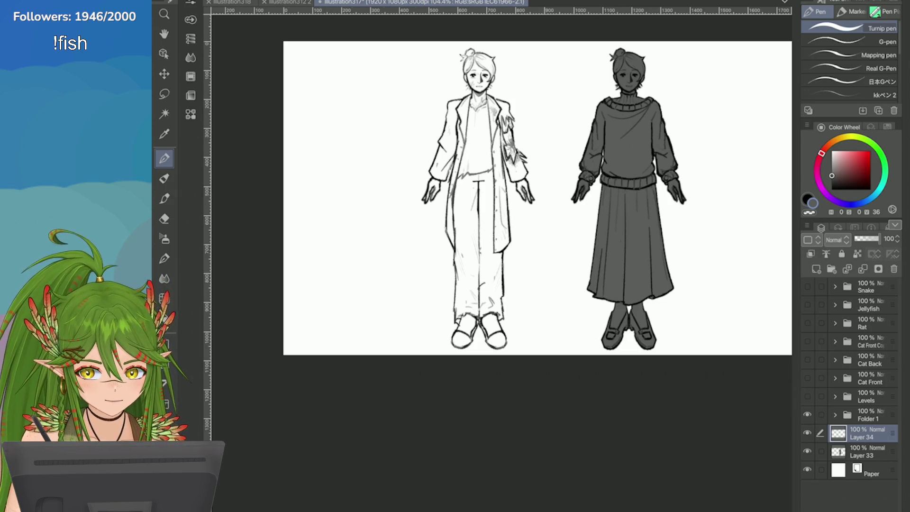
{"action": "scroll", "coordinate": [483, 118], "scroll_direction": "up", "scroll_amount": 5}
{"action": "mouse_move", "coordinate": [552, 265]}
{"action": "left_mouse_down"}
{"action": "mouse_move", "coordinate": [540, 239]}
{"action": "mouse_move", "coordinate": [488, 216]}
{"action": "left_mouse_up"}
{"action": "left_click_drag", "start_coordinate": [487, 185], "coordinate": [488, 252]}
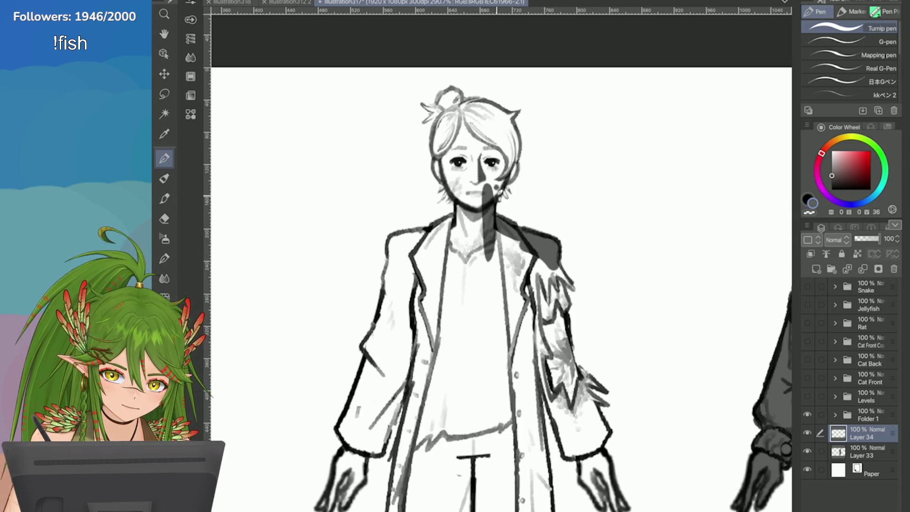
{"action": "scroll", "coordinate": [500, 192], "scroll_direction": "up", "scroll_amount": 3}
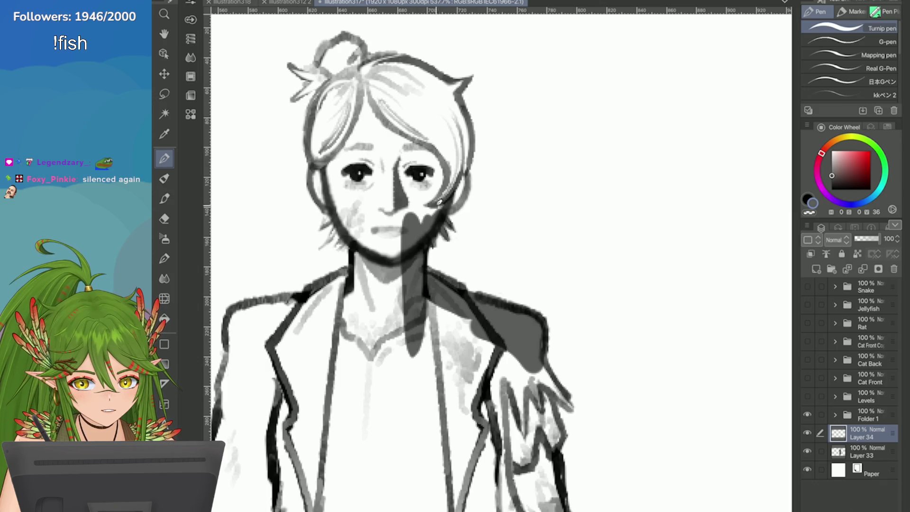
{"action": "mouse_move", "coordinate": [434, 209]}
{"action": "left_mouse_down"}
{"action": "mouse_move", "coordinate": [455, 164]}
{"action": "mouse_move", "coordinate": [459, 197]}
{"action": "mouse_move", "coordinate": [465, 130]}
{"action": "mouse_move", "coordinate": [471, 161]}
{"action": "mouse_move", "coordinate": [441, 90]}
{"action": "mouse_move", "coordinate": [471, 70]}
{"action": "mouse_move", "coordinate": [436, 77]}
{"action": "mouse_move", "coordinate": [401, 64]}
{"action": "mouse_move", "coordinate": [351, 66]}
{"action": "mouse_move", "coordinate": [351, 42]}
{"action": "mouse_move", "coordinate": [327, 71]}
{"action": "left_mouse_up"}
Shade the hair wisps, the face's light strip, the right shoulder, upper sleeve and fingers
{"action": "scroll", "coordinate": [332, 71], "scroll_direction": "down", "scroll_amount": 3}
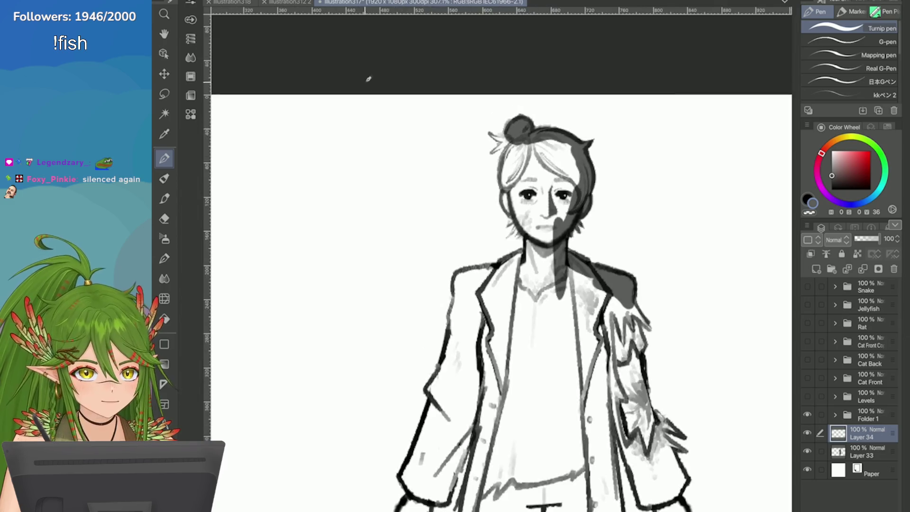
{"action": "scroll", "coordinate": [419, 102], "scroll_direction": "up", "scroll_amount": 4}
{"action": "mouse_move", "coordinate": [418, 103]}
{"action": "left_mouse_down"}
{"action": "mouse_move", "coordinate": [441, 124]}
{"action": "mouse_move", "coordinate": [444, 111]}
{"action": "mouse_move", "coordinate": [446, 128]}
{"action": "mouse_move", "coordinate": [453, 123]}
{"action": "mouse_move", "coordinate": [433, 208]}
{"action": "mouse_move", "coordinate": [451, 212]}
{"action": "mouse_move", "coordinate": [462, 265]}
{"action": "mouse_move", "coordinate": [450, 289]}
{"action": "mouse_move", "coordinate": [444, 245]}
{"action": "mouse_move", "coordinate": [476, 289]}
{"action": "mouse_move", "coordinate": [466, 282]}
{"action": "mouse_move", "coordinate": [530, 318]}
{"action": "mouse_move", "coordinate": [573, 162]}
{"action": "mouse_move", "coordinate": [512, 125]}
{"action": "mouse_move", "coordinate": [474, 251]}
{"action": "mouse_move", "coordinate": [521, 147]}
{"action": "mouse_move", "coordinate": [502, 279]}
{"action": "mouse_move", "coordinate": [519, 281]}
{"action": "mouse_move", "coordinate": [510, 222]}
{"action": "mouse_move", "coordinate": [518, 260]}
{"action": "left_mouse_up"}
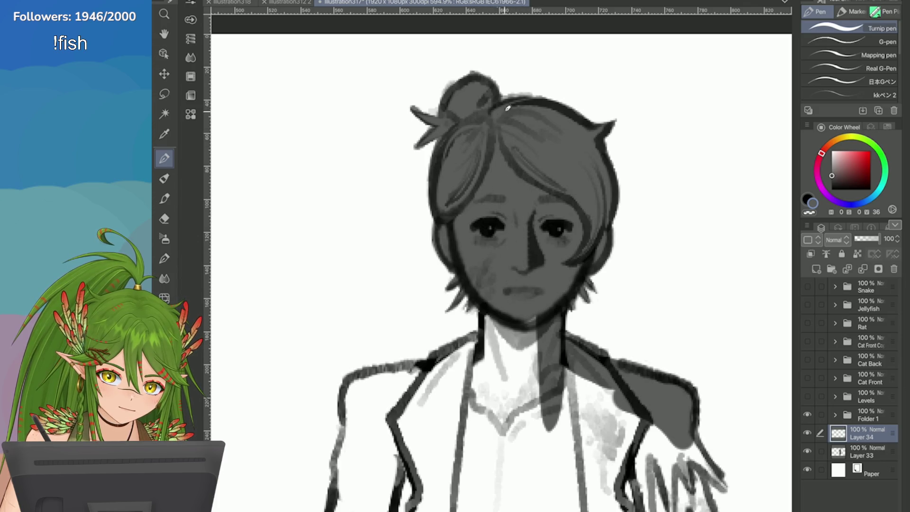
{"action": "scroll", "coordinate": [516, 261], "scroll_direction": "down", "scroll_amount": 3}
{"action": "mouse_move", "coordinate": [502, 204]}
{"action": "left_mouse_down"}
{"action": "mouse_move", "coordinate": [482, 319]}
{"action": "mouse_move", "coordinate": [467, 223]}
{"action": "mouse_move", "coordinate": [450, 284]}
{"action": "mouse_move", "coordinate": [441, 265]}
{"action": "left_mouse_up"}
{"action": "scroll", "coordinate": [477, 189], "scroll_direction": "down", "scroll_amount": 2}
{"action": "mouse_move", "coordinate": [477, 175]}
{"action": "left_mouse_down"}
{"action": "mouse_move", "coordinate": [545, 203]}
{"action": "mouse_move", "coordinate": [561, 258]}
{"action": "mouse_move", "coordinate": [586, 171]}
{"action": "mouse_move", "coordinate": [606, 208]}
{"action": "mouse_move", "coordinate": [592, 258]}
{"action": "left_mouse_up"}
{"action": "mouse_move", "coordinate": [601, 216]}
{"action": "left_mouse_down"}
{"action": "mouse_move", "coordinate": [568, 360]}
{"action": "mouse_move", "coordinate": [545, 398]}
{"action": "mouse_move", "coordinate": [533, 254]}
{"action": "mouse_move", "coordinate": [412, 218]}
{"action": "mouse_move", "coordinate": [393, 118]}
{"action": "left_mouse_up"}
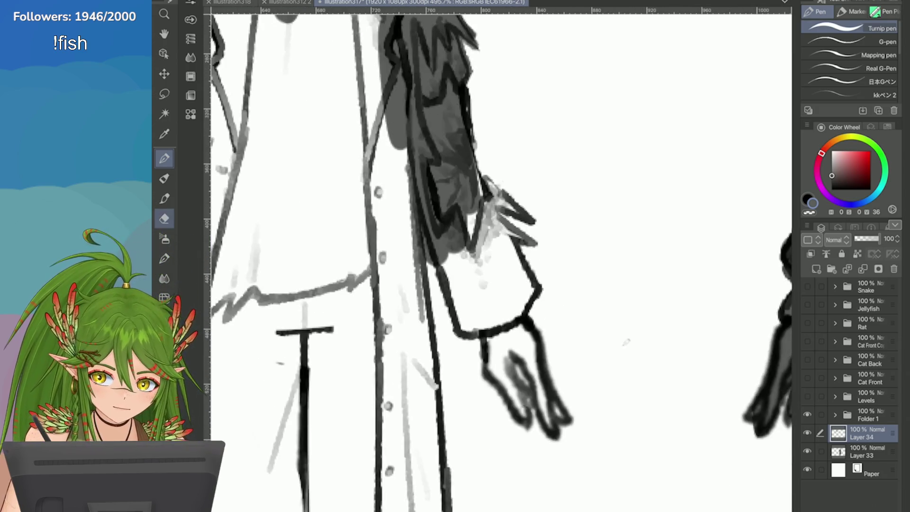
Touch up edges with the Eraser, then darken the sleeve cuff and hand in grey
{"action": "key", "text": "e"}
{"action": "scroll", "coordinate": [434, 173], "scroll_direction": "up", "scroll_amount": 1}
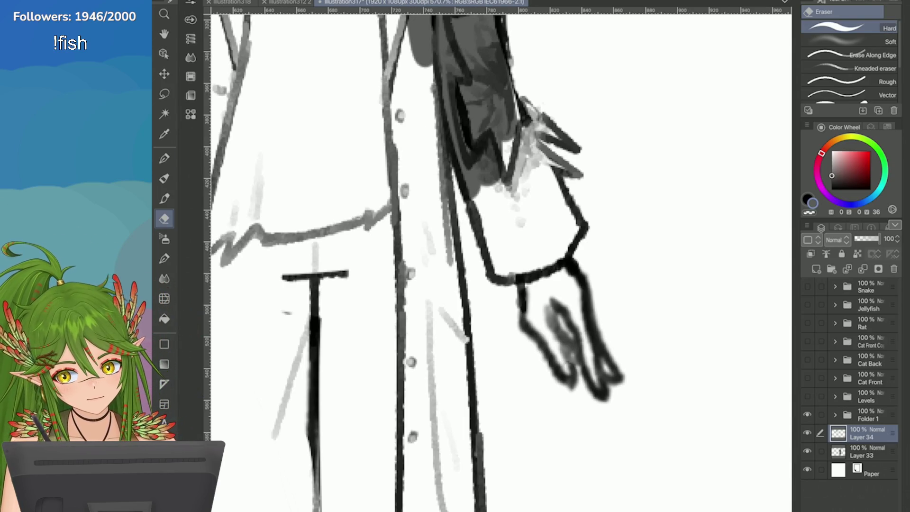
{"action": "key", "text": "p"}
{"action": "mouse_move", "coordinate": [485, 187]}
{"action": "left_mouse_down"}
{"action": "mouse_move", "coordinate": [517, 275]}
{"action": "mouse_move", "coordinate": [569, 375]}
{"action": "left_mouse_up"}
{"action": "mouse_move", "coordinate": [553, 328]}
{"action": "left_mouse_down"}
{"action": "mouse_move", "coordinate": [585, 339]}
{"action": "mouse_move", "coordinate": [605, 384]}
{"action": "mouse_move", "coordinate": [581, 315]}
{"action": "mouse_move", "coordinate": [545, 266]}
{"action": "mouse_move", "coordinate": [549, 227]}
{"action": "mouse_move", "coordinate": [536, 190]}
{"action": "mouse_move", "coordinate": [484, 152]}
{"action": "mouse_move", "coordinate": [540, 251]}
{"action": "mouse_move", "coordinate": [473, 213]}
{"action": "mouse_move", "coordinate": [540, 161]}
{"action": "mouse_move", "coordinate": [566, 175]}
{"action": "mouse_move", "coordinate": [519, 103]}
{"action": "mouse_move", "coordinate": [568, 140]}
{"action": "mouse_move", "coordinate": [532, 105]}
{"action": "left_mouse_up"}
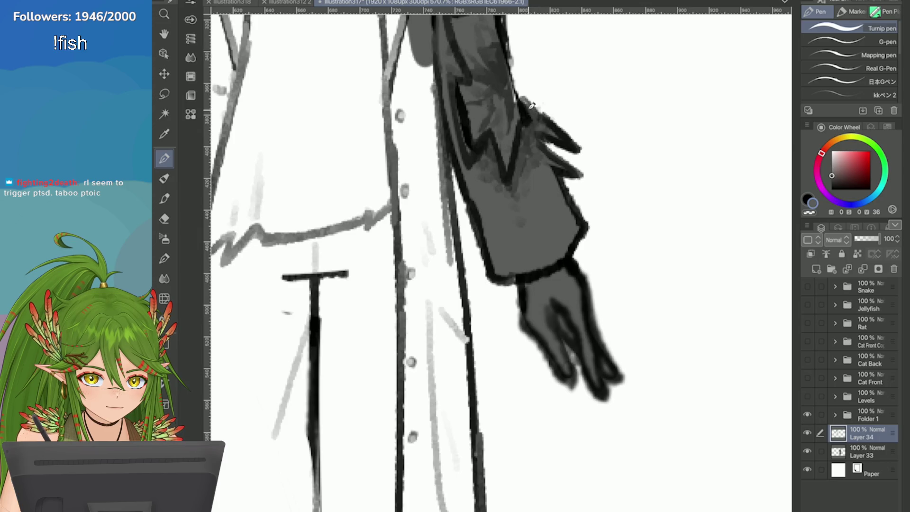
{"action": "scroll", "coordinate": [492, 46], "scroll_direction": "down", "scroll_amount": 2}
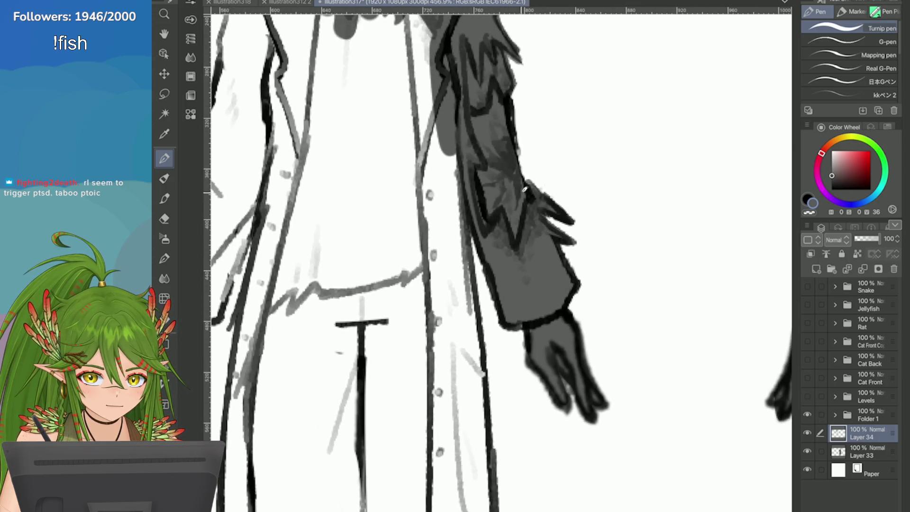
{"action": "scroll", "coordinate": [523, 167], "scroll_direction": "down", "scroll_amount": 3}
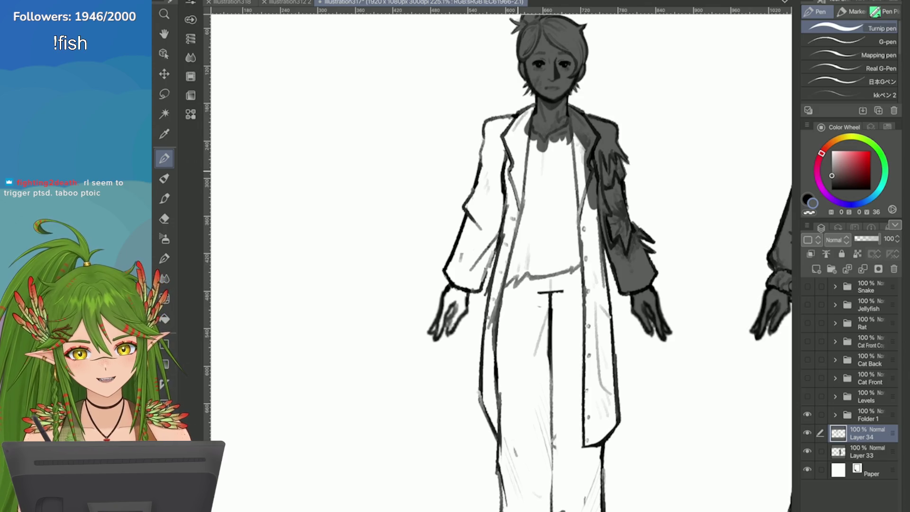
Paint grey strokes down the right side of the shirt
{"action": "scroll", "coordinate": [553, 40], "scroll_direction": "up", "scroll_amount": 2}
{"action": "mouse_move", "coordinate": [595, 197]}
{"action": "left_mouse_down"}
{"action": "mouse_move", "coordinate": [602, 322]}
{"action": "mouse_move", "coordinate": [578, 351]}
{"action": "mouse_move", "coordinate": [615, 281]}
{"action": "left_mouse_up"}
{"action": "left_click_drag", "start_coordinate": [611, 312], "coordinate": [624, 306]}
{"action": "mouse_move", "coordinate": [618, 470]}
{"action": "left_mouse_down"}
{"action": "mouse_move", "coordinate": [552, 310]}
{"action": "mouse_move", "coordinate": [534, 228]}
{"action": "mouse_move", "coordinate": [555, 123]}
{"action": "mouse_move", "coordinate": [562, 441]}
{"action": "mouse_move", "coordinate": [569, 427]}
{"action": "mouse_move", "coordinate": [512, 474]}
{"action": "mouse_move", "coordinate": [540, 385]}
{"action": "mouse_move", "coordinate": [511, 184]}
{"action": "left_mouse_up"}
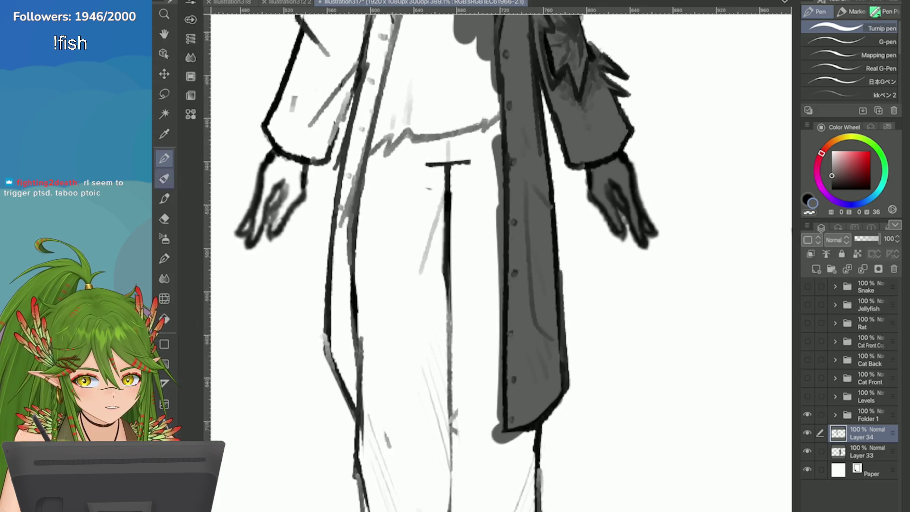
{"action": "key", "text": "e"}
{"action": "scroll", "coordinate": [473, 272], "scroll_direction": "down", "scroll_amount": 1}
{"action": "scroll", "coordinate": [474, 272], "scroll_direction": "up", "scroll_amount": 3}
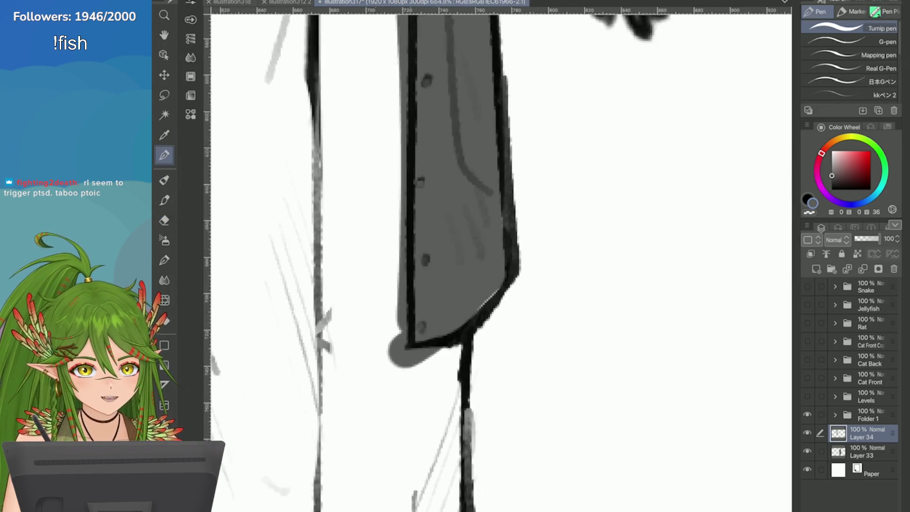
{"action": "key", "text": "p"}
Redraw the black outline of the coat hem, undoing one bad stroke
{"action": "left_click_drag", "start_coordinate": [492, 263], "coordinate": [453, 303]}
{"action": "key", "text": "ctrl+z"}
{"action": "left_click_drag", "start_coordinate": [489, 212], "coordinate": [486, 137]}
{"action": "left_click_drag", "start_coordinate": [491, 260], "coordinate": [453, 300]}
{"action": "scroll", "coordinate": [474, 256], "scroll_direction": "down", "scroll_amount": 2}
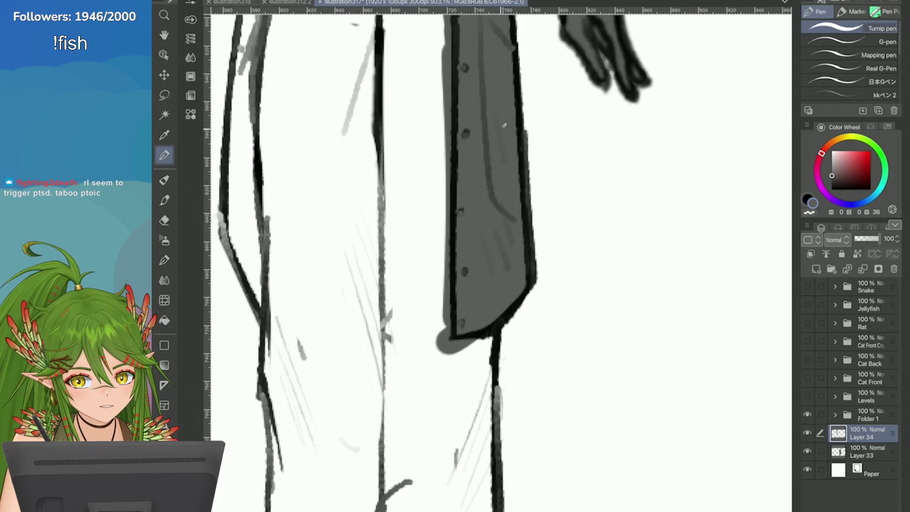
{"action": "left_click_drag", "start_coordinate": [524, 145], "coordinate": [534, 263]}
{"action": "scroll", "coordinate": [474, 255], "scroll_direction": "down", "scroll_amount": 3}
{"action": "scroll", "coordinate": [474, 143], "scroll_direction": "up", "scroll_amount": 1}
Shade the chest, lapel and the coat's left shoulder grey
{"action": "left_click_drag", "start_coordinate": [502, 161], "coordinate": [488, 232]}
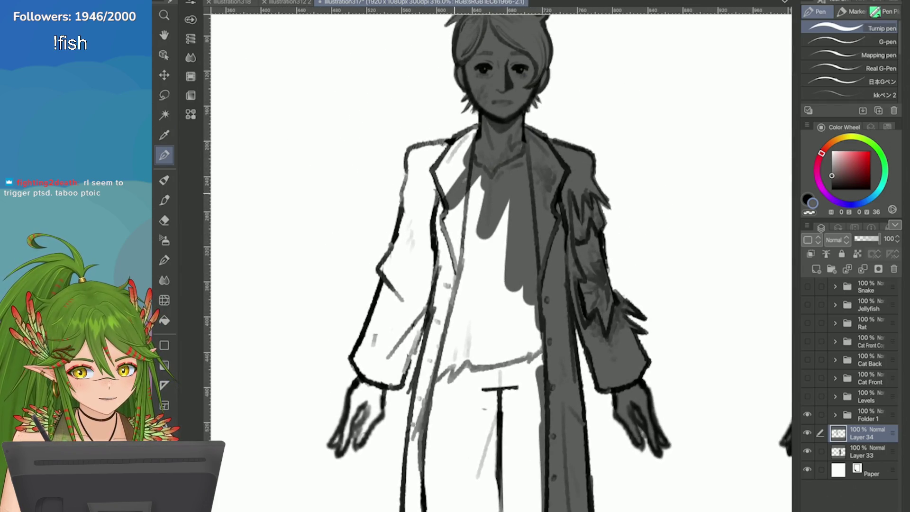
{"action": "mouse_move", "coordinate": [446, 175]}
{"action": "left_mouse_down"}
{"action": "mouse_move", "coordinate": [482, 134]}
{"action": "mouse_move", "coordinate": [443, 161]}
{"action": "left_mouse_up"}
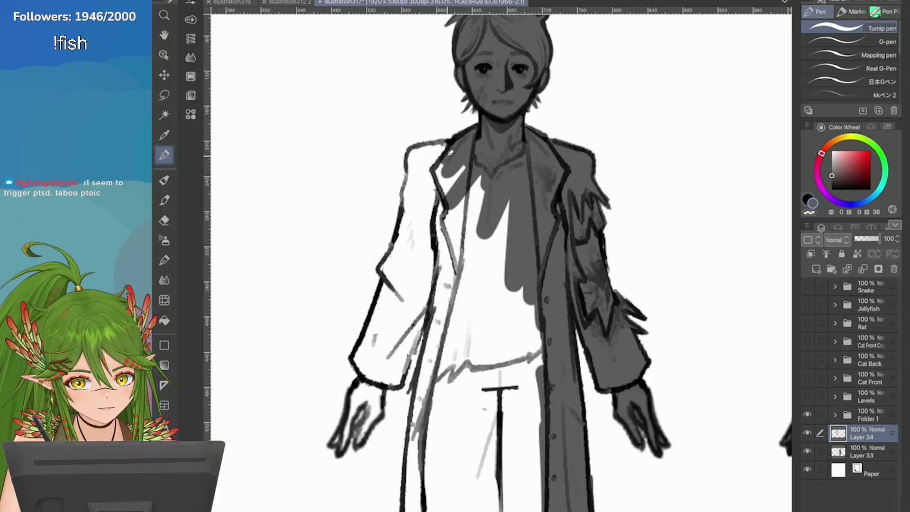
{"action": "mouse_move", "coordinate": [461, 143]}
{"action": "left_mouse_down"}
{"action": "mouse_move", "coordinate": [416, 161]}
{"action": "mouse_move", "coordinate": [409, 192]}
{"action": "mouse_move", "coordinate": [410, 200]}
{"action": "mouse_move", "coordinate": [434, 154]}
{"action": "mouse_move", "coordinate": [441, 237]}
{"action": "mouse_move", "coordinate": [462, 170]}
{"action": "mouse_move", "coordinate": [422, 370]}
{"action": "mouse_move", "coordinate": [429, 303]}
{"action": "left_mouse_up"}
{"action": "scroll", "coordinate": [429, 303], "scroll_direction": "up", "scroll_amount": 1}
Shade down the left coat sleeve and fill its remaining white gaps
{"action": "mouse_move", "coordinate": [493, 213]}
{"action": "left_mouse_down"}
{"action": "mouse_move", "coordinate": [470, 281]}
{"action": "mouse_move", "coordinate": [426, 303]}
{"action": "mouse_move", "coordinate": [413, 280]}
{"action": "mouse_move", "coordinate": [469, 155]}
{"action": "left_mouse_up"}
{"action": "scroll", "coordinate": [468, 155], "scroll_direction": "up", "scroll_amount": 1}
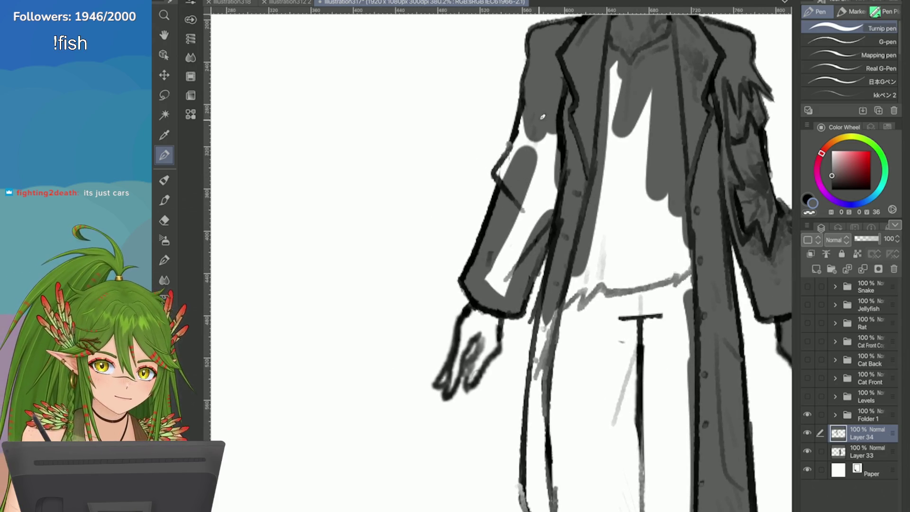
{"action": "mouse_move", "coordinate": [554, 142]}
{"action": "left_mouse_down"}
{"action": "mouse_move", "coordinate": [507, 261]}
{"action": "mouse_move", "coordinate": [503, 298]}
{"action": "mouse_move", "coordinate": [490, 280]}
{"action": "mouse_move", "coordinate": [497, 237]}
{"action": "left_mouse_up"}
{"action": "left_click_drag", "start_coordinate": [521, 123], "coordinate": [497, 183]}
{"action": "left_click_drag", "start_coordinate": [538, 90], "coordinate": [496, 166]}
{"action": "scroll", "coordinate": [498, 260], "scroll_direction": "down", "scroll_amount": 3}
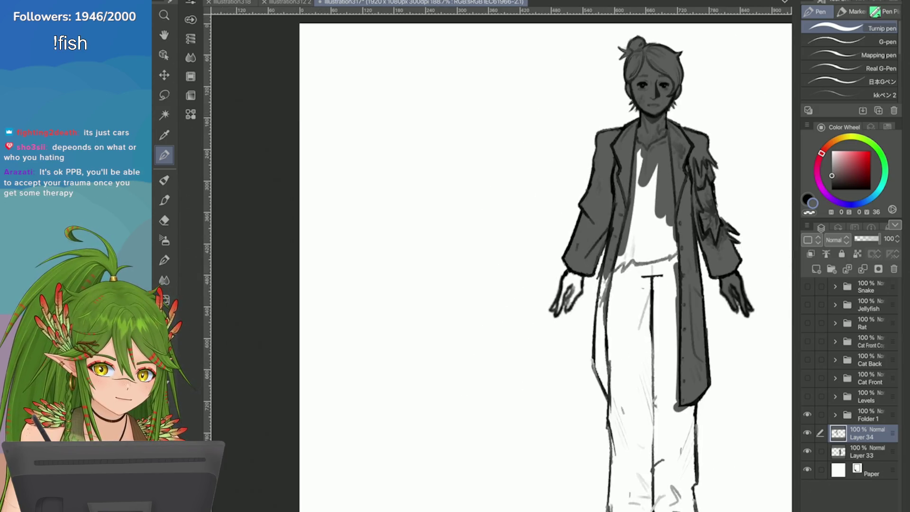
{"action": "scroll", "coordinate": [497, 261], "scroll_direction": "up", "scroll_amount": 2}
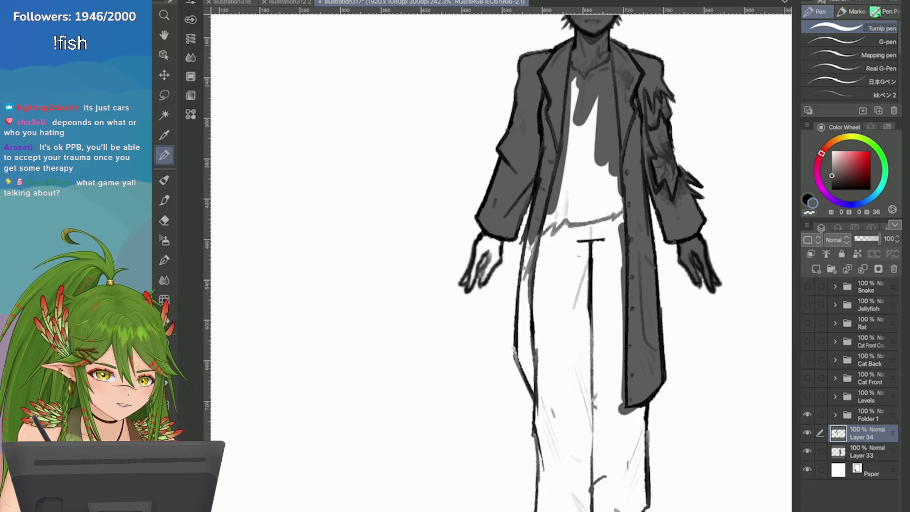
{"action": "key", "text": "alt+bracketright"}
Lasso a stray stroke on the sleeve, rotate it into place, and deselect
{"action": "scroll", "coordinate": [568, 136], "scroll_direction": "up", "scroll_amount": 5}
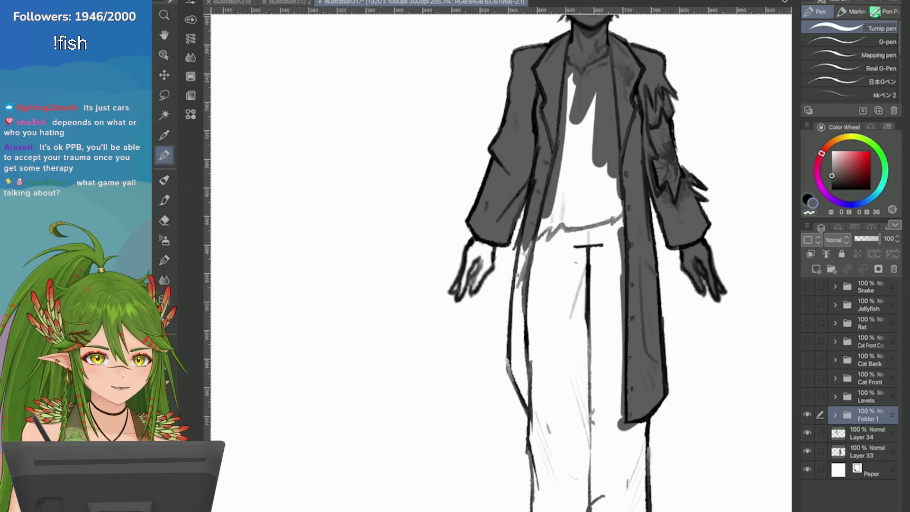
{"action": "key", "text": "m"}
{"action": "mouse_move", "coordinate": [440, 267]}
{"action": "left_mouse_down"}
{"action": "mouse_move", "coordinate": [467, 284]}
{"action": "mouse_move", "coordinate": [488, 227]}
{"action": "left_mouse_up"}
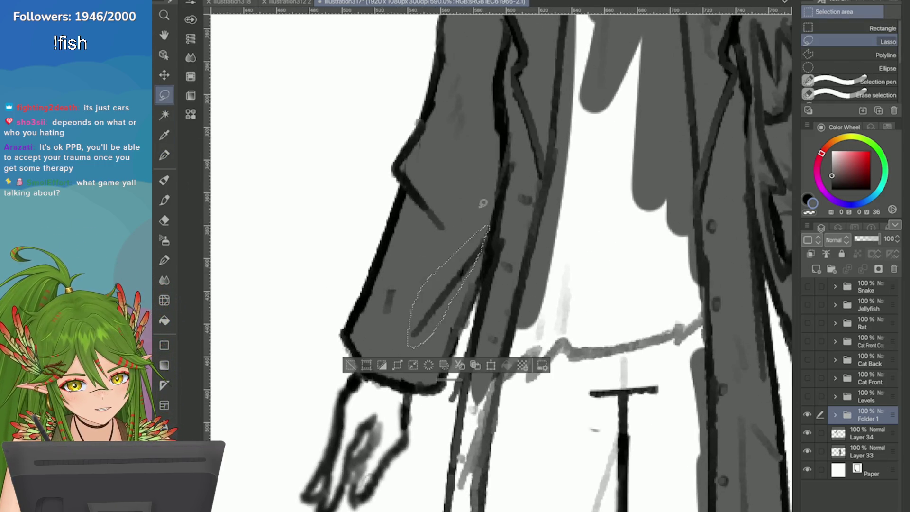
{"action": "key", "text": "ctrl+t"}
{"action": "mouse_move", "coordinate": [380, 256]}
{"action": "left_mouse_down"}
{"action": "mouse_move", "coordinate": [374, 283]}
{"action": "mouse_move", "coordinate": [387, 292]}
{"action": "left_mouse_up"}
{"action": "key", "text": "Return"}
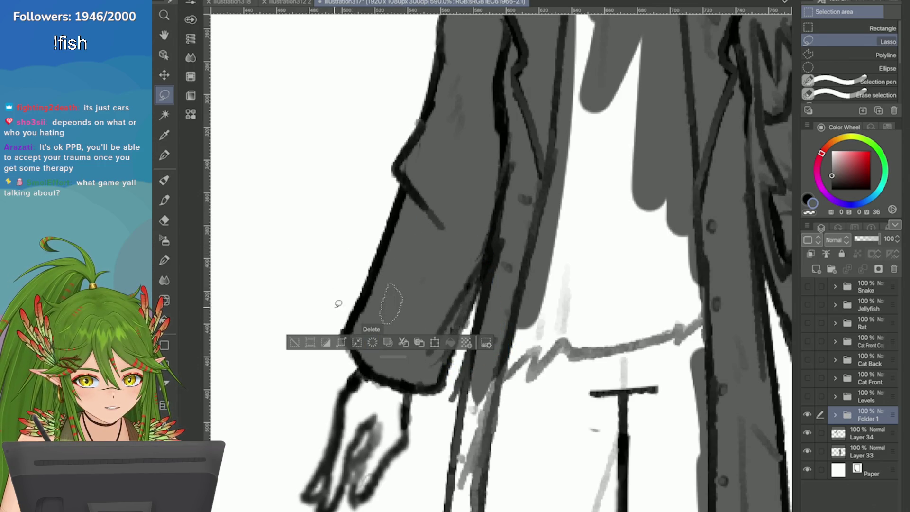
{"action": "key", "text": "ctrl+d"}
Select and delete stray marks near the T crossbar and on the trouser leg
{"action": "scroll", "coordinate": [456, 218], "scroll_direction": "down", "scroll_amount": 2}
{"action": "mouse_move", "coordinate": [476, 151]}
{"action": "left_mouse_down"}
{"action": "mouse_move", "coordinate": [485, 163]}
{"action": "mouse_move", "coordinate": [478, 152]}
{"action": "left_mouse_up"}
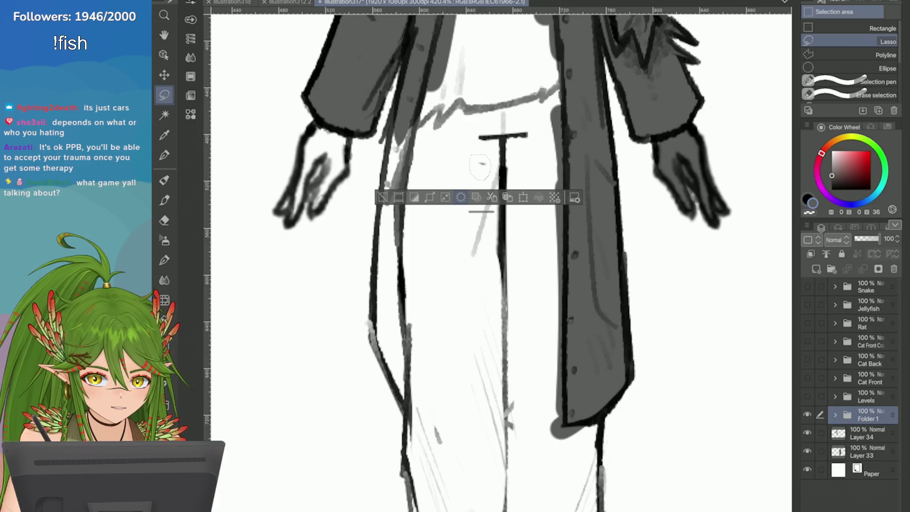
{"action": "scroll", "coordinate": [425, 249], "scroll_direction": "down", "scroll_amount": 5}
{"action": "left_click_drag", "start_coordinate": [393, 236], "coordinate": [392, 240]}
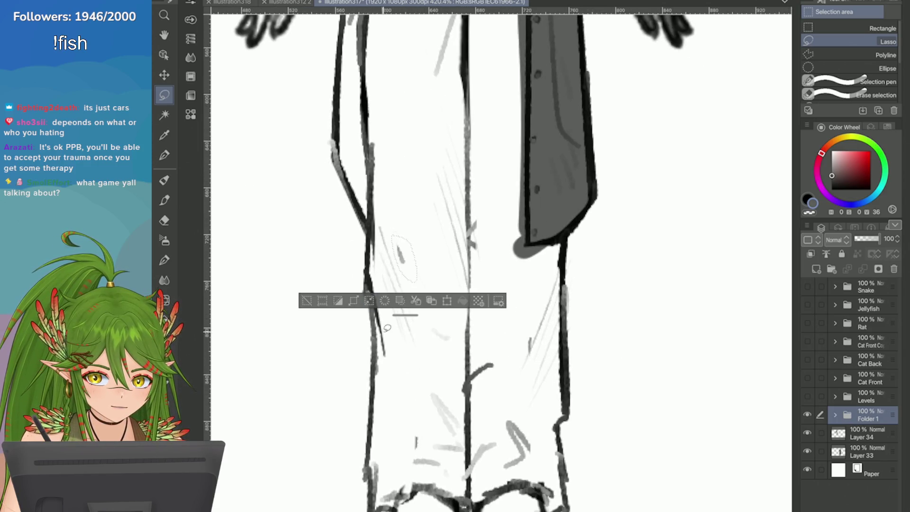
{"action": "left_click_drag", "start_coordinate": [525, 372], "coordinate": [527, 331]}
{"action": "key", "text": "Delete"}
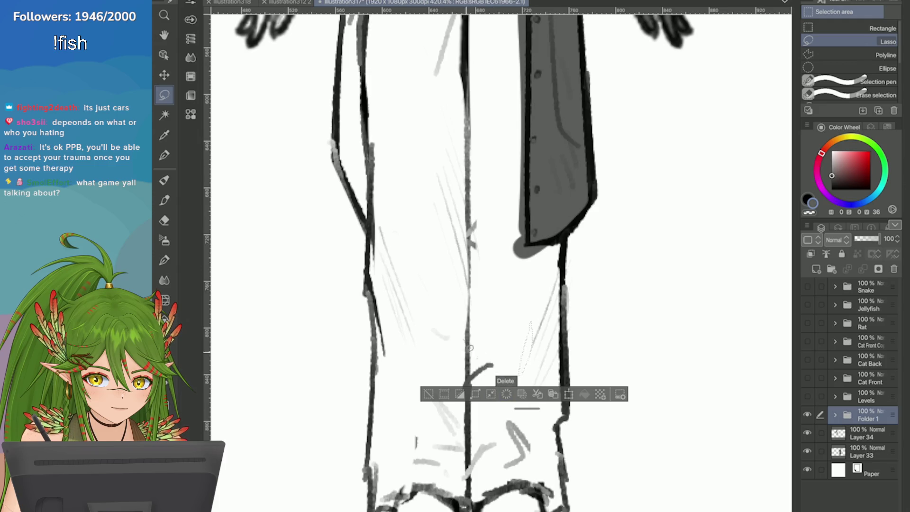
{"action": "mouse_move", "coordinate": [416, 427]}
{"action": "left_mouse_down"}
{"action": "mouse_move", "coordinate": [411, 443]}
{"action": "mouse_move", "coordinate": [419, 429]}
{"action": "left_mouse_up"}
{"action": "key", "text": "Delete"}
Save the file, then delete one more stray stroke on the leg and zoom out
{"action": "key", "text": "ctrl+d"}
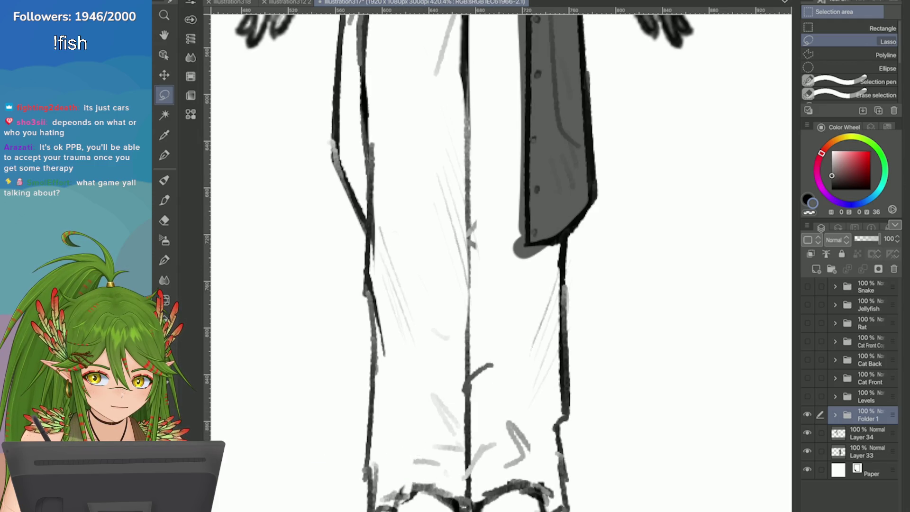
{"action": "key", "text": "ctrl+s"}
{"action": "left_click_drag", "start_coordinate": [434, 310], "coordinate": [431, 331]}
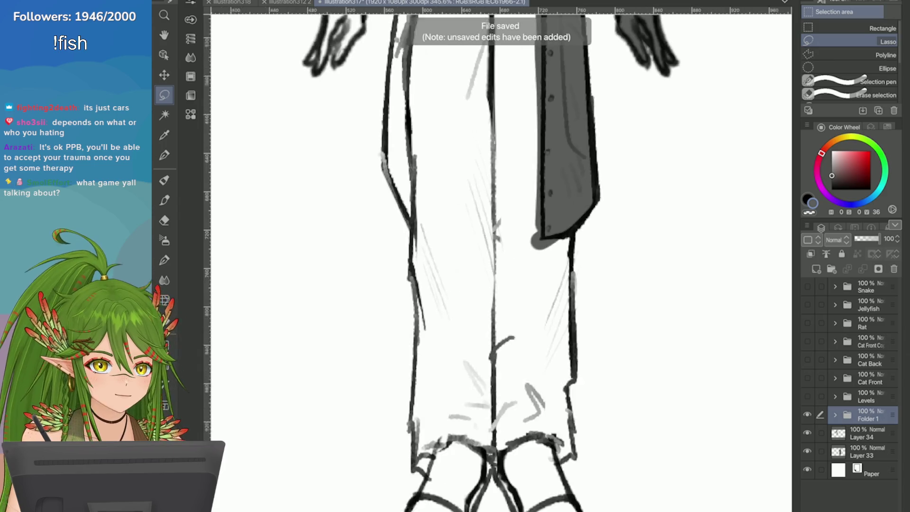
{"action": "key", "text": "Delete"}
{"action": "key", "text": "ctrl+d"}
{"action": "key", "text": "ctrl+minus"}
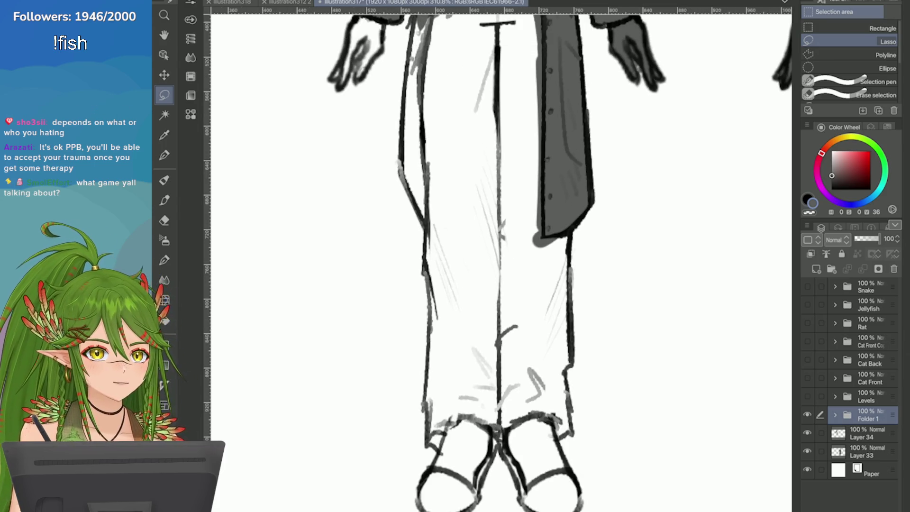
Return to the painting layer and cycle through the brush groups to the pen brushes
{"action": "left_click", "coordinate": [862, 432]}
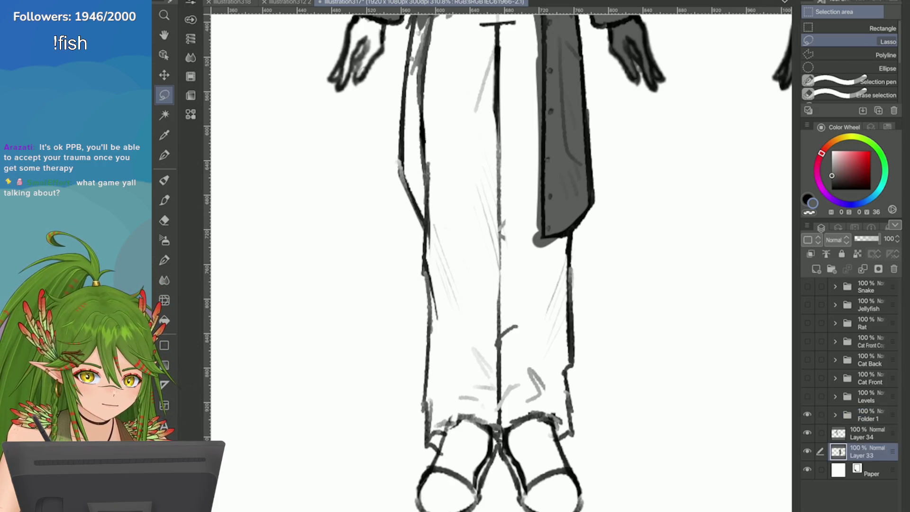
{"action": "key", "text": "b"}
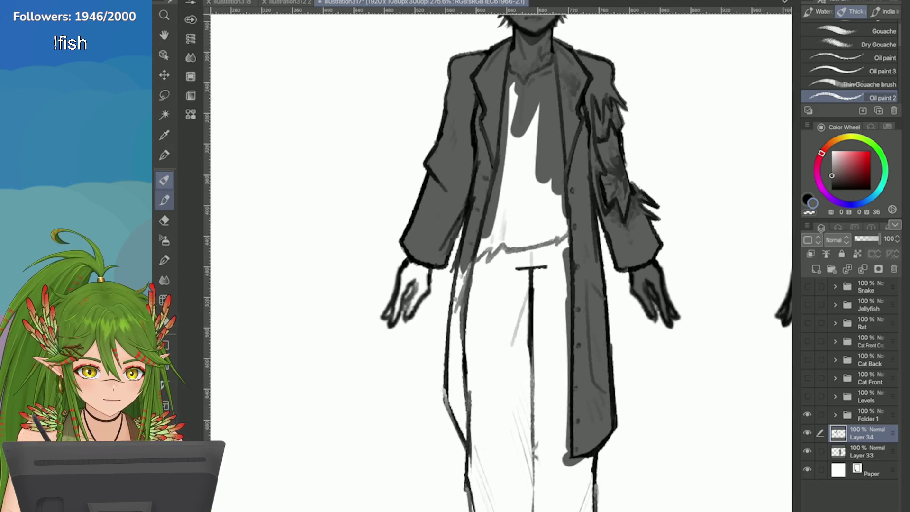
{"action": "key", "text": "b"}
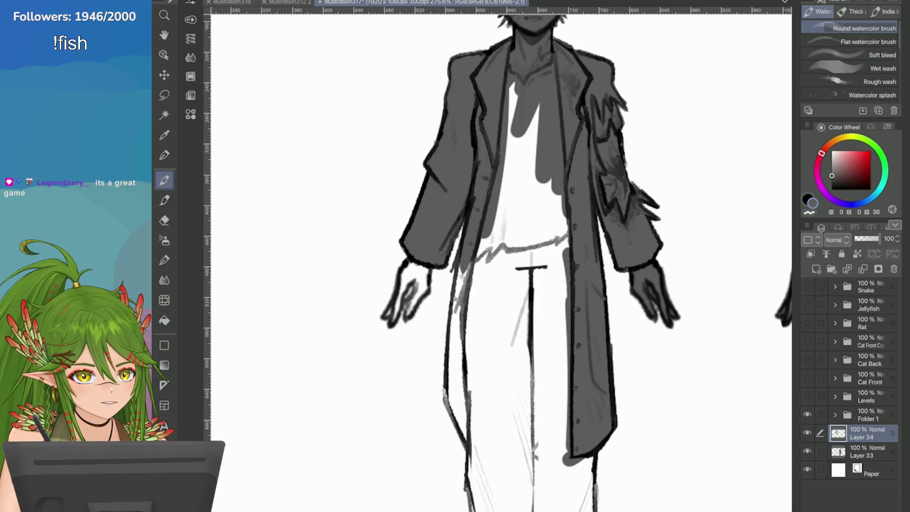
{"action": "key", "text": "b"}
{"action": "key", "text": "b"}
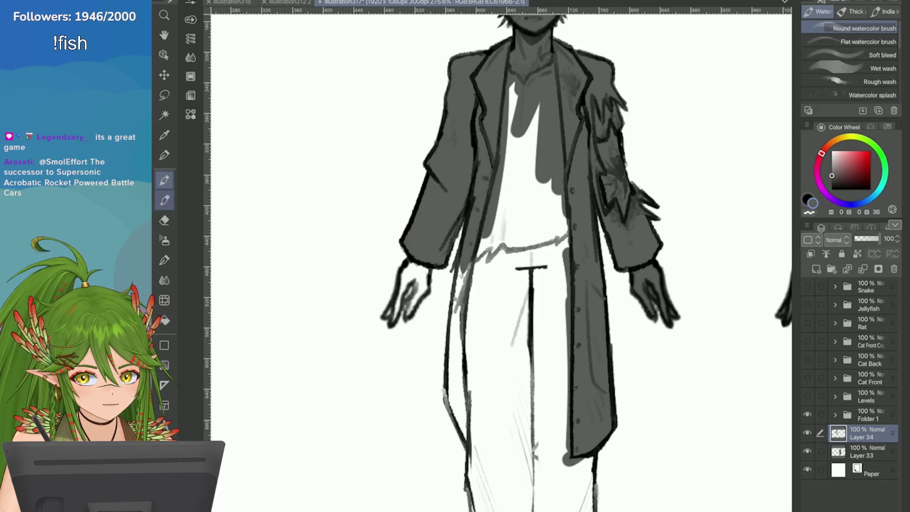
{"action": "left_click", "coordinate": [164, 154]}
{"action": "right_click", "coordinate": [165, 155]}
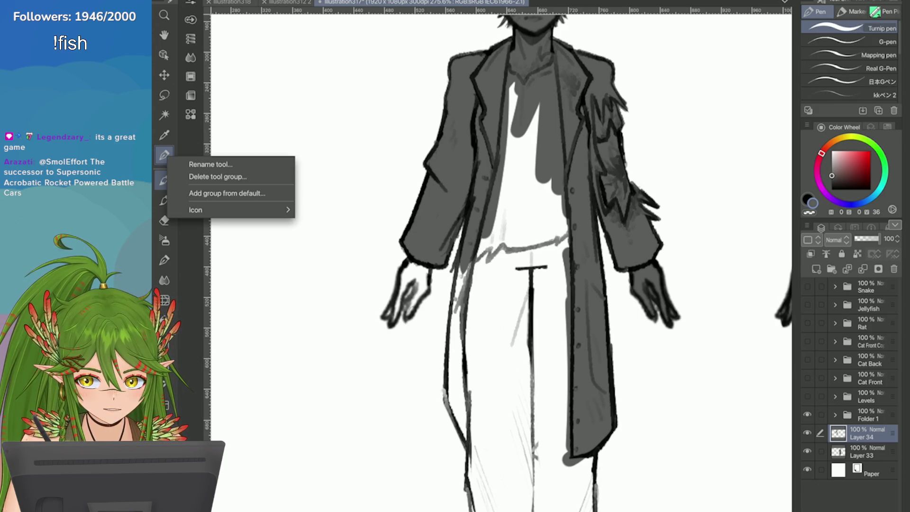
{"action": "key", "text": "Escape"}
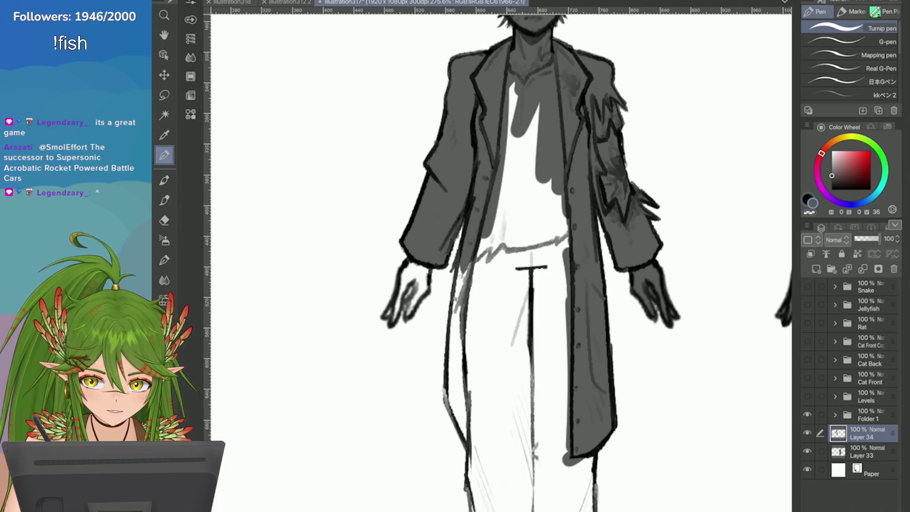
{"action": "scroll", "coordinate": [501, 259], "scroll_direction": "right", "scroll_amount": 2}
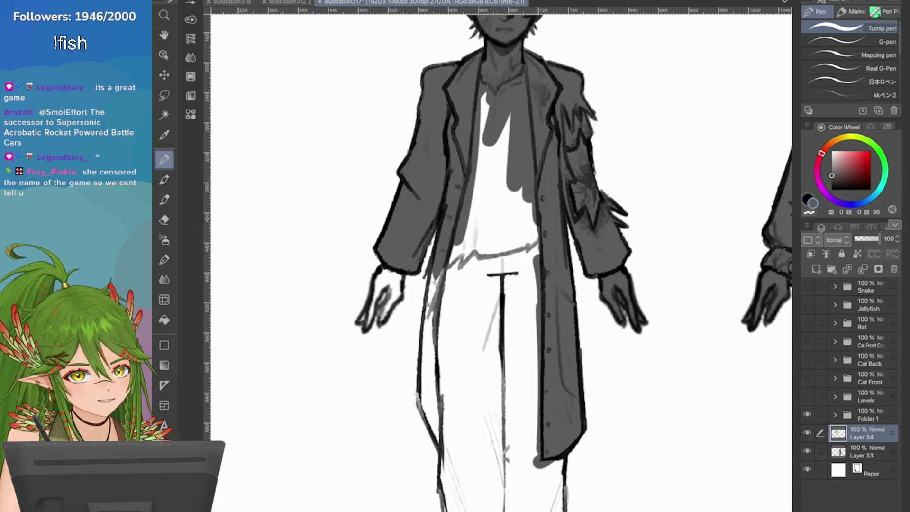
Paint grey between the lapels, then lasso the trousers and fill them grey
{"action": "mouse_move", "coordinate": [521, 199]}
{"action": "left_mouse_down"}
{"action": "mouse_move", "coordinate": [504, 143]}
{"action": "mouse_move", "coordinate": [488, 284]}
{"action": "mouse_move", "coordinate": [486, 158]}
{"action": "mouse_move", "coordinate": [479, 227]}
{"action": "left_mouse_up"}
{"action": "left_click", "coordinate": [164, 95]}
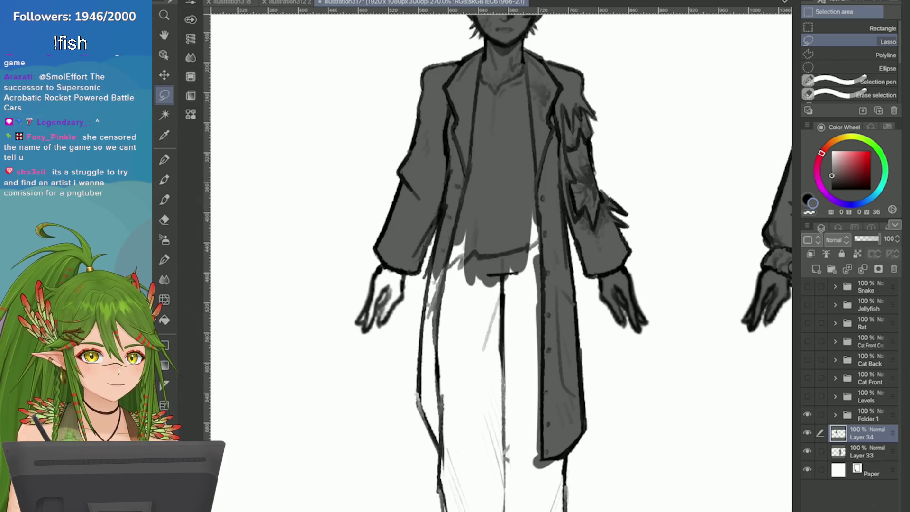
{"action": "scroll", "coordinate": [476, 221], "scroll_direction": "down", "scroll_amount": 3}
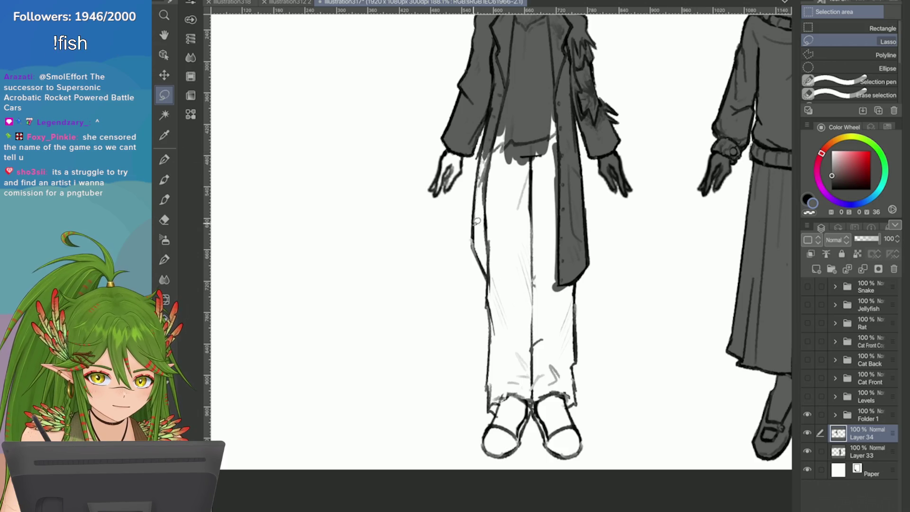
{"action": "mouse_move", "coordinate": [476, 221]}
{"action": "left_mouse_down"}
{"action": "mouse_move", "coordinate": [498, 408]}
{"action": "mouse_move", "coordinate": [488, 440]}
{"action": "mouse_move", "coordinate": [518, 442]}
{"action": "mouse_move", "coordinate": [537, 407]}
{"action": "mouse_move", "coordinate": [573, 453]}
{"action": "mouse_move", "coordinate": [581, 142]}
{"action": "left_mouse_up"}
{"action": "left_click", "coordinate": [584, 473]}
{"action": "key", "text": "ctrl+d"}
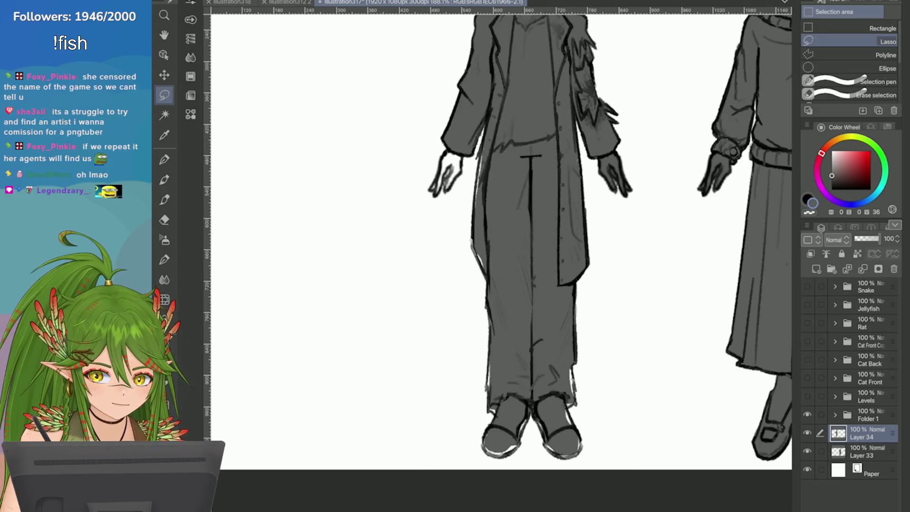
{"action": "scroll", "coordinate": [500, 242], "scroll_direction": "up", "scroll_amount": 5}
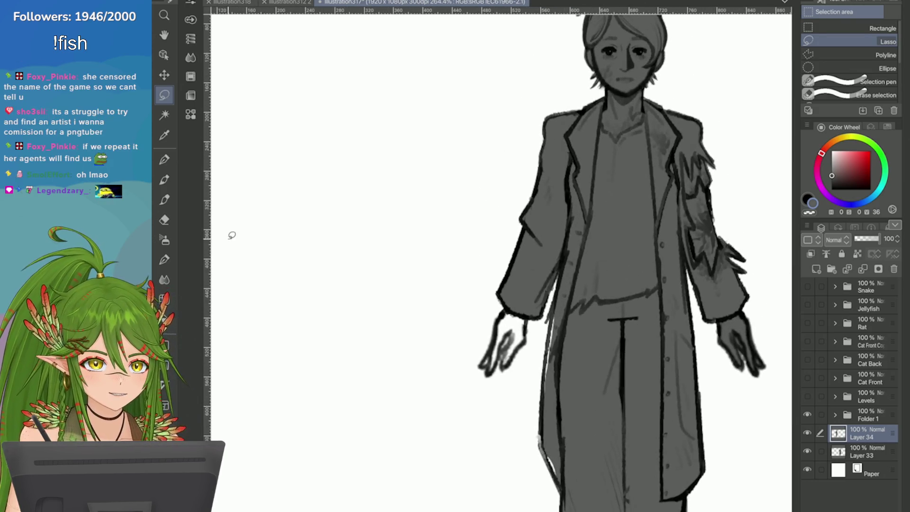
Redraw the left hand's fingers firmly and ink the coat's left edge down to the hem
{"action": "key", "text": "p"}
{"action": "scroll", "coordinate": [512, 236], "scroll_direction": "up", "scroll_amount": 4}
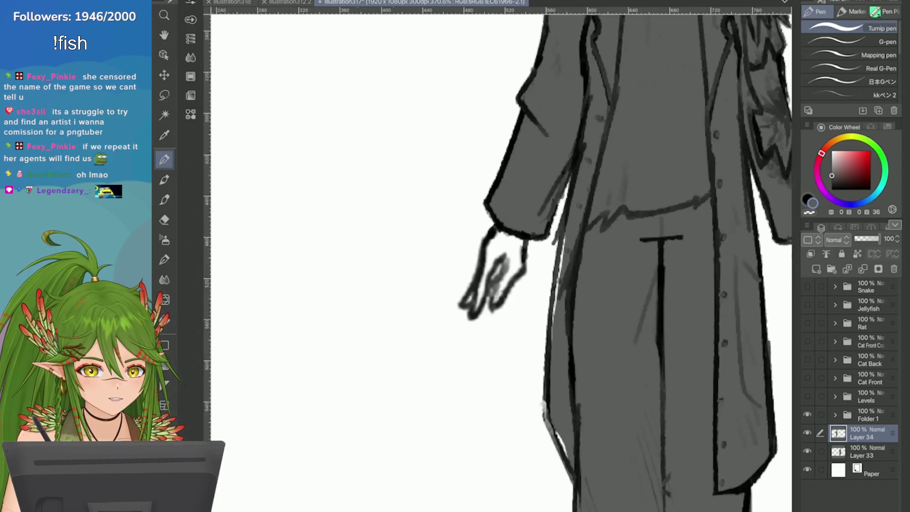
{"action": "mouse_move", "coordinate": [522, 222]}
{"action": "left_mouse_down"}
{"action": "mouse_move", "coordinate": [509, 265]}
{"action": "mouse_move", "coordinate": [489, 291]}
{"action": "left_mouse_up"}
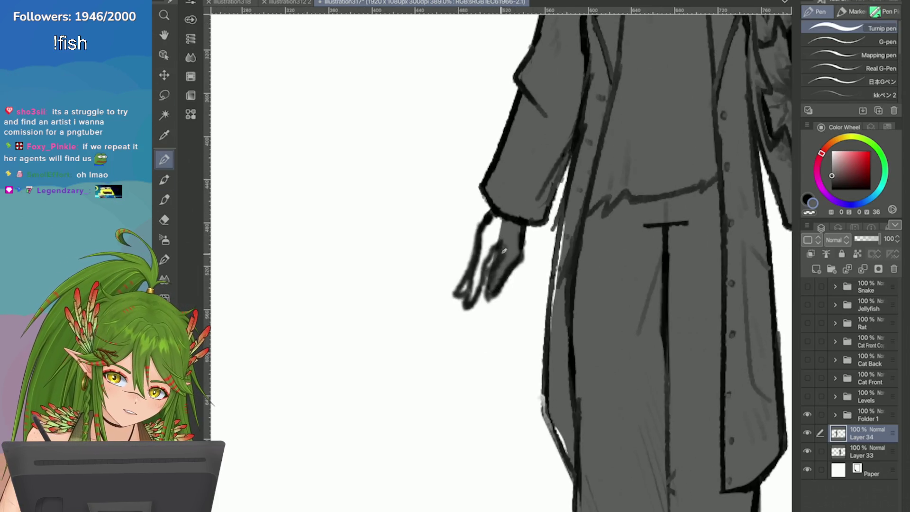
{"action": "left_click_drag", "start_coordinate": [497, 237], "coordinate": [466, 298]}
{"action": "mouse_move", "coordinate": [505, 214]}
{"action": "left_mouse_down"}
{"action": "mouse_move", "coordinate": [470, 284]}
{"action": "mouse_move", "coordinate": [491, 237]}
{"action": "left_mouse_up"}
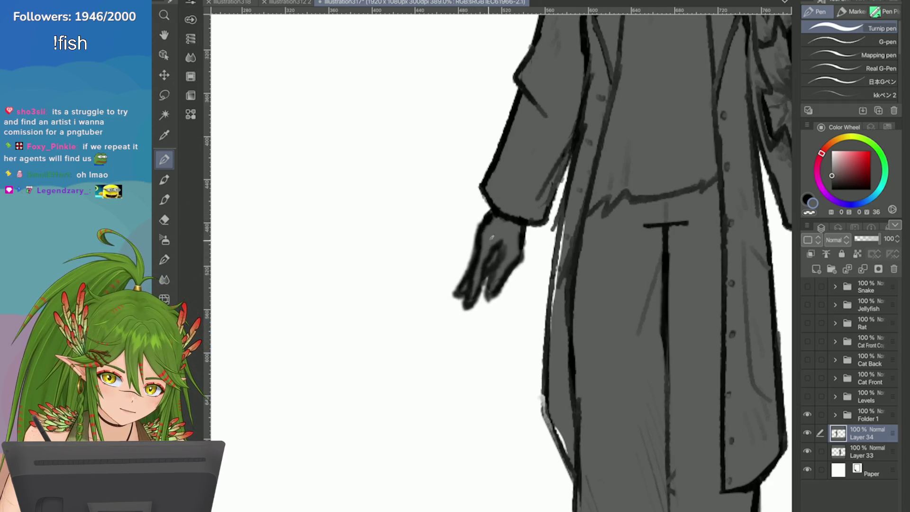
{"action": "mouse_move", "coordinate": [564, 213]}
{"action": "left_mouse_down"}
{"action": "mouse_move", "coordinate": [552, 313]}
{"action": "mouse_move", "coordinate": [558, 239]}
{"action": "left_mouse_up"}
{"action": "left_click_drag", "start_coordinate": [552, 301], "coordinate": [542, 439]}
{"action": "left_click_drag", "start_coordinate": [571, 432], "coordinate": [554, 464]}
{"action": "scroll", "coordinate": [567, 371], "scroll_direction": "down", "scroll_amount": 3}
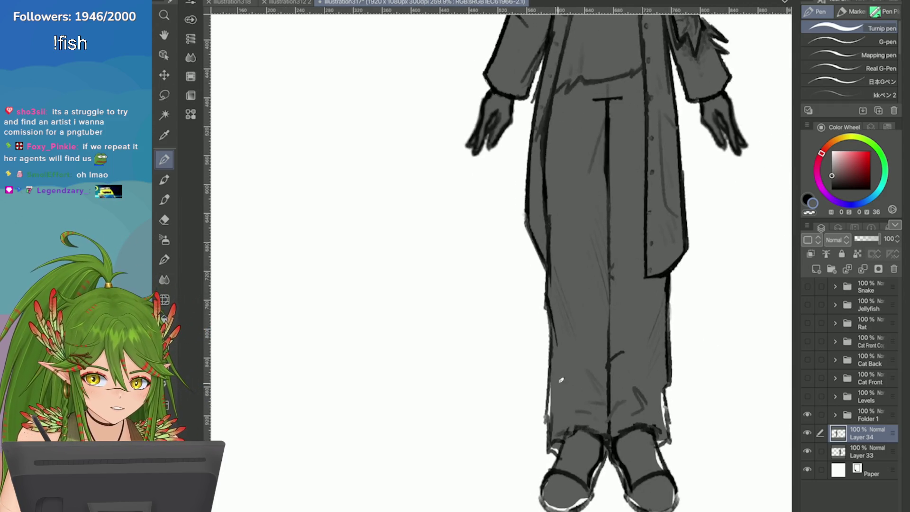
Ink both trouser edges and outline the left and right shoes
{"action": "left_click_drag", "start_coordinate": [561, 380], "coordinate": [548, 421]}
{"action": "scroll", "coordinate": [556, 372], "scroll_direction": "up", "scroll_amount": 3}
{"action": "mouse_move", "coordinate": [451, 251]}
{"action": "left_mouse_down"}
{"action": "mouse_move", "coordinate": [448, 339]}
{"action": "mouse_move", "coordinate": [469, 361]}
{"action": "left_mouse_up"}
{"action": "mouse_move", "coordinate": [531, 370]}
{"action": "left_mouse_down"}
{"action": "mouse_move", "coordinate": [513, 410]}
{"action": "mouse_move", "coordinate": [572, 413]}
{"action": "left_mouse_up"}
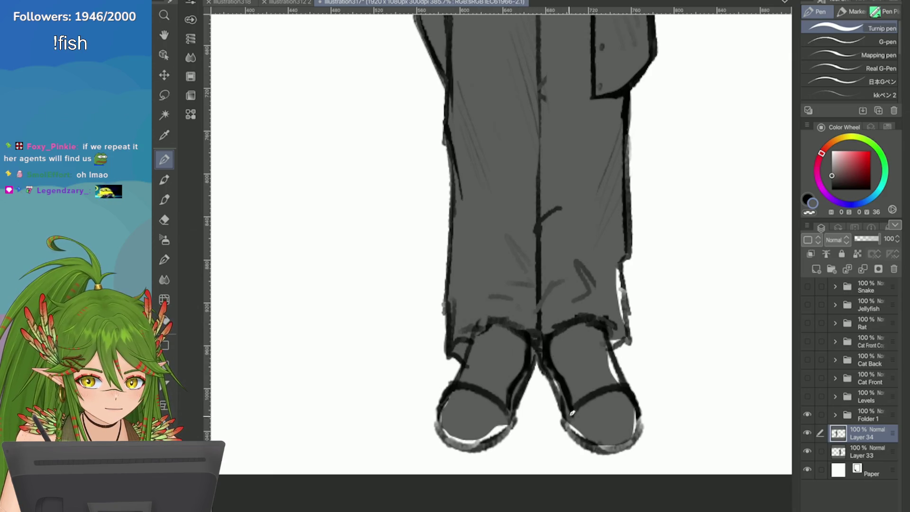
{"action": "mouse_move", "coordinate": [550, 353]}
{"action": "left_mouse_down"}
{"action": "mouse_move", "coordinate": [571, 424]}
{"action": "mouse_move", "coordinate": [629, 443]}
{"action": "mouse_move", "coordinate": [631, 393]}
{"action": "mouse_move", "coordinate": [605, 341]}
{"action": "mouse_move", "coordinate": [627, 315]}
{"action": "mouse_move", "coordinate": [621, 137]}
{"action": "mouse_move", "coordinate": [627, 180]}
{"action": "left_mouse_up"}
{"action": "mouse_move", "coordinate": [464, 446]}
{"action": "left_mouse_down"}
{"action": "mouse_move", "coordinate": [510, 412]}
{"action": "mouse_move", "coordinate": [467, 450]}
{"action": "mouse_move", "coordinate": [438, 415]}
{"action": "mouse_move", "coordinate": [453, 393]}
{"action": "left_mouse_up"}
{"action": "scroll", "coordinate": [564, 337], "scroll_direction": "down", "scroll_amount": 2}
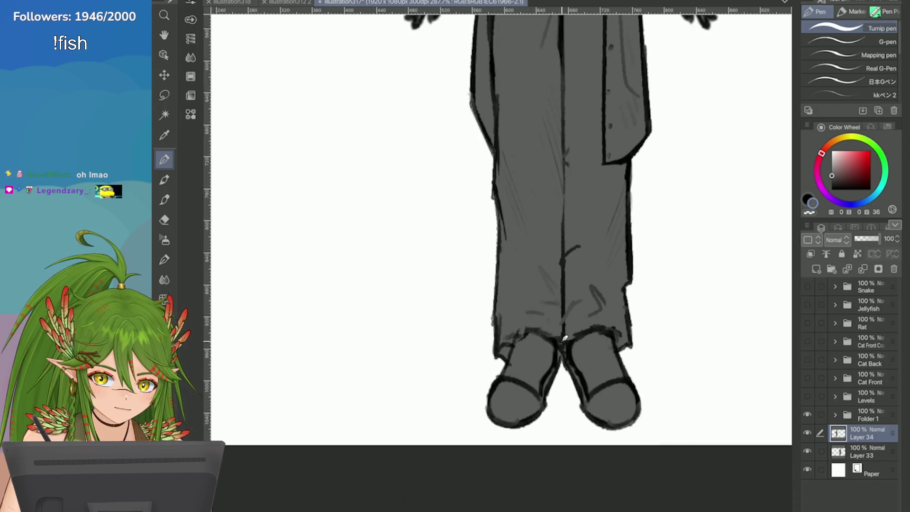
{"action": "scroll", "coordinate": [565, 337], "scroll_direction": "down", "scroll_amount": 5}
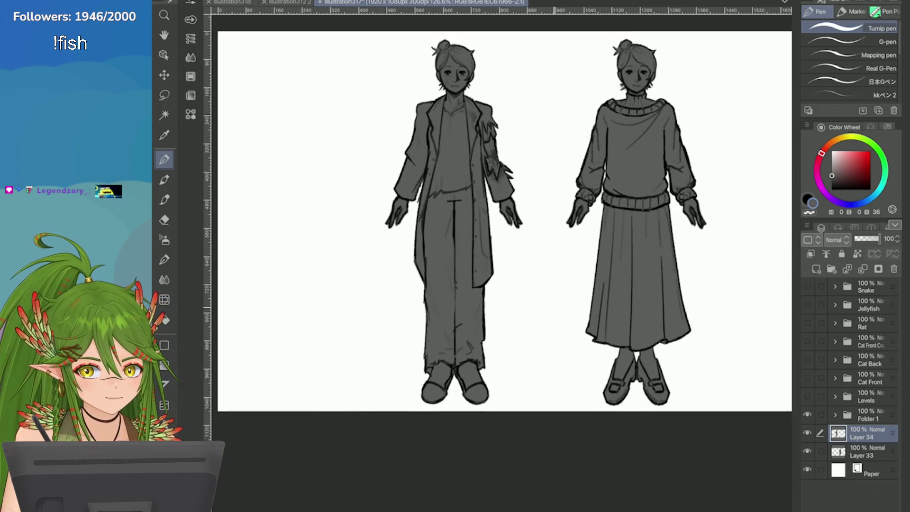
Save the illustration and clip Layer 34 to the grey layer below
{"action": "key", "text": "ctrl+s"}
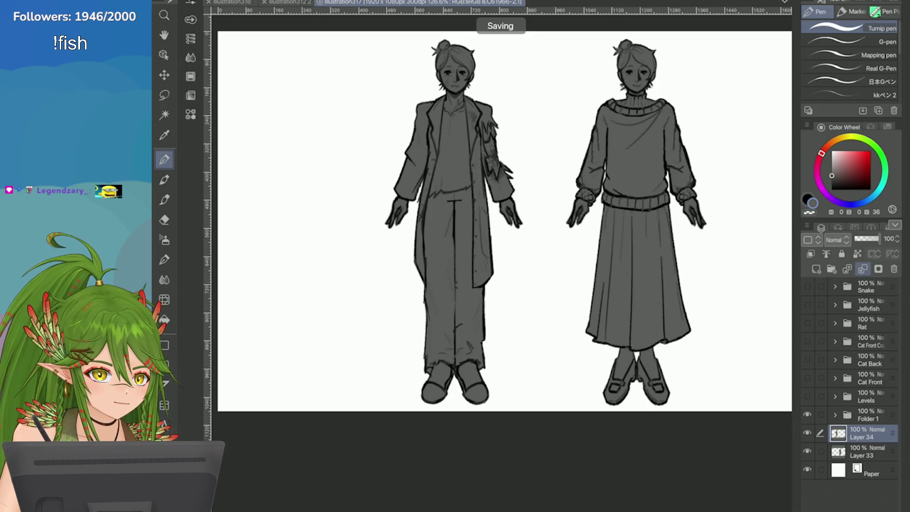
{"action": "left_click", "coordinate": [810, 254]}
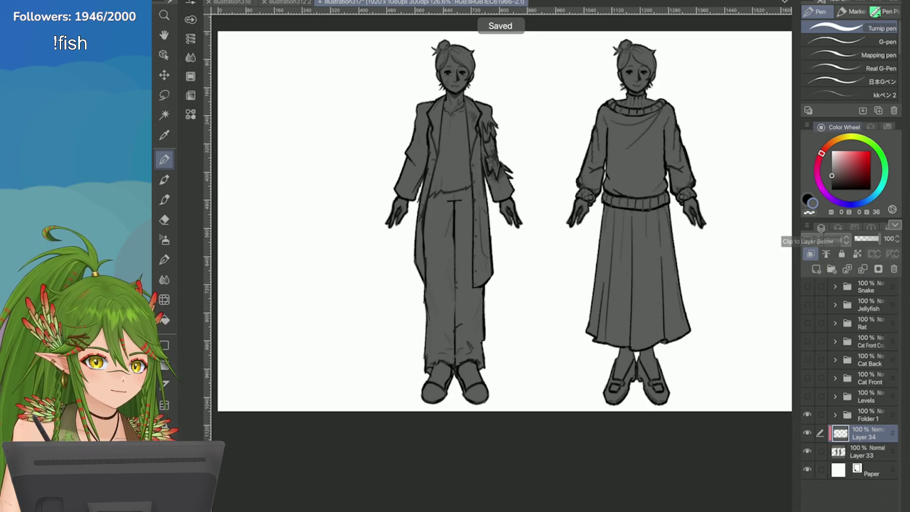
{"action": "left_click", "coordinate": [832, 151]}
Airbrush soft white highlights on both faces, the left figure's trousers, and both chests
{"action": "left_click", "coordinate": [165, 240]}
{"action": "scroll", "coordinate": [522, 213], "scroll_direction": "up", "scroll_amount": 3}
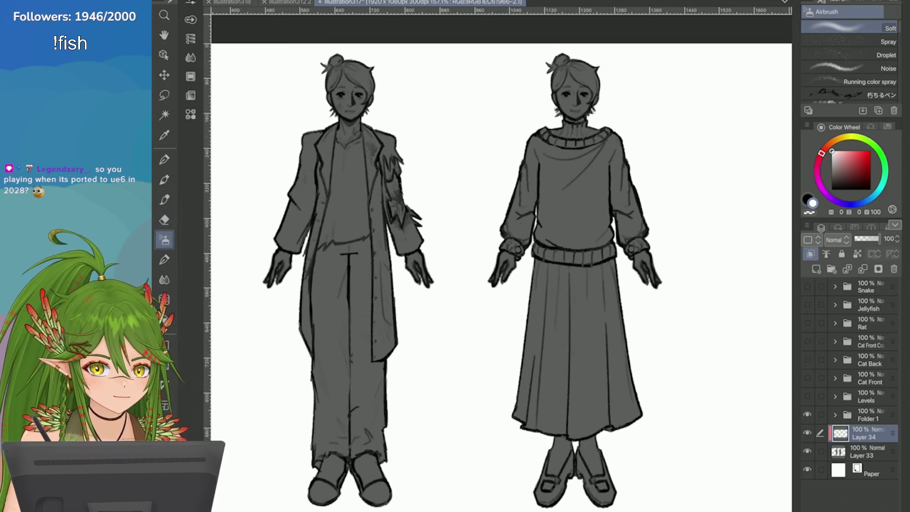
{"action": "mouse_move", "coordinate": [561, 102]}
{"action": "left_mouse_down"}
{"action": "mouse_move", "coordinate": [584, 95]}
{"action": "mouse_move", "coordinate": [571, 101]}
{"action": "left_mouse_up"}
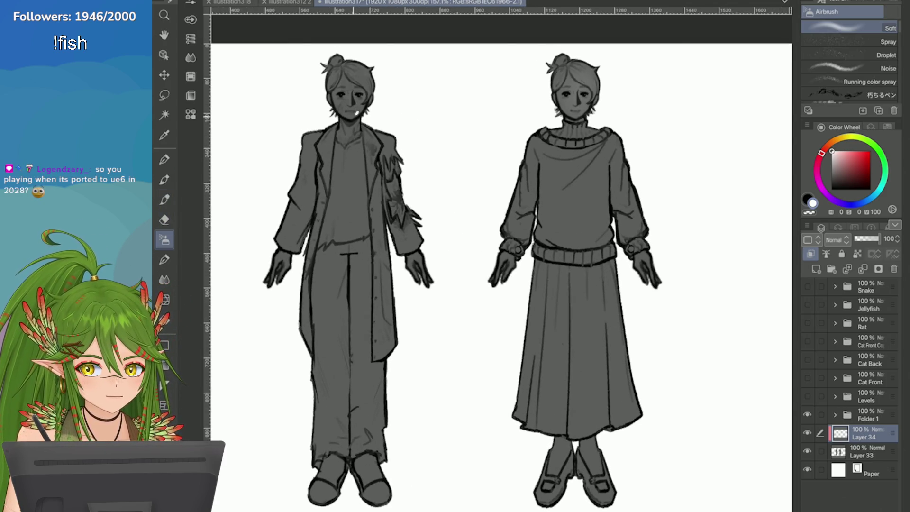
{"action": "left_click_drag", "start_coordinate": [357, 113], "coordinate": [343, 102]}
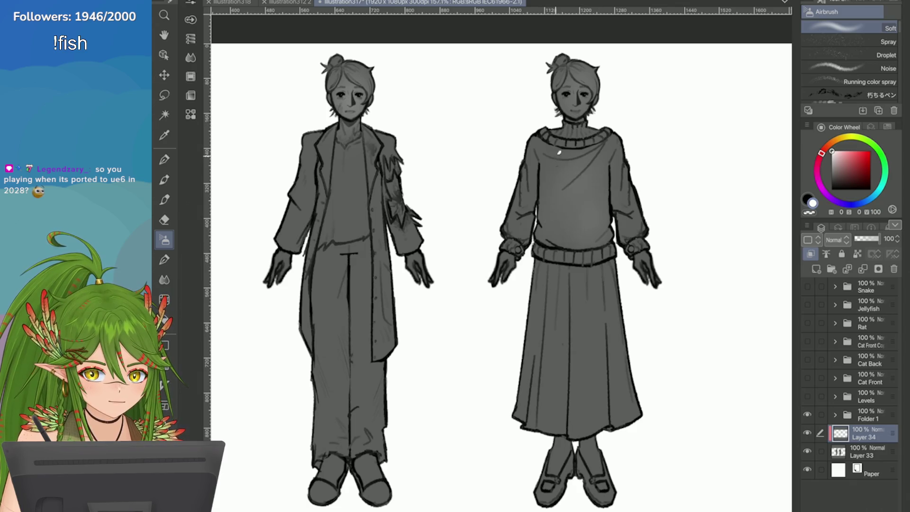
{"action": "scroll", "coordinate": [595, 219], "scroll_direction": "down", "scroll_amount": 2}
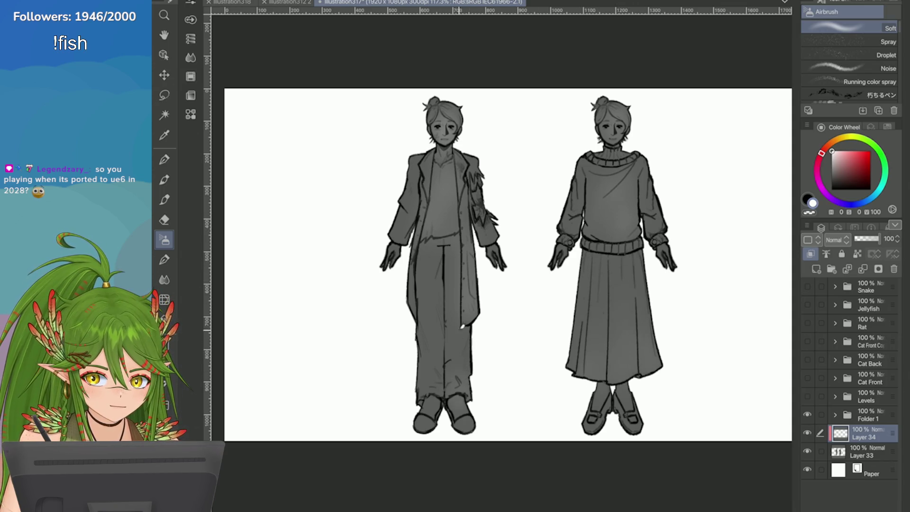
{"action": "left_click_drag", "start_coordinate": [462, 326], "coordinate": [429, 386]}
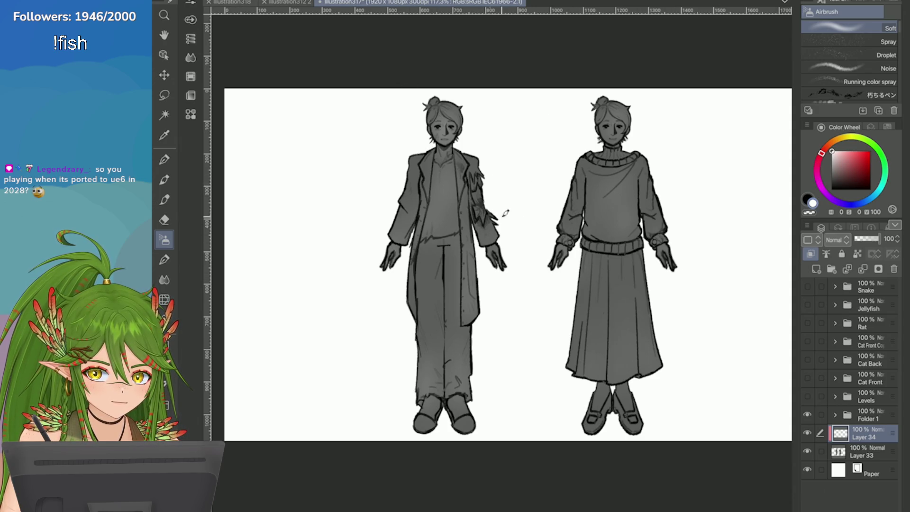
{"action": "left_click_drag", "start_coordinate": [608, 222], "coordinate": [619, 211]}
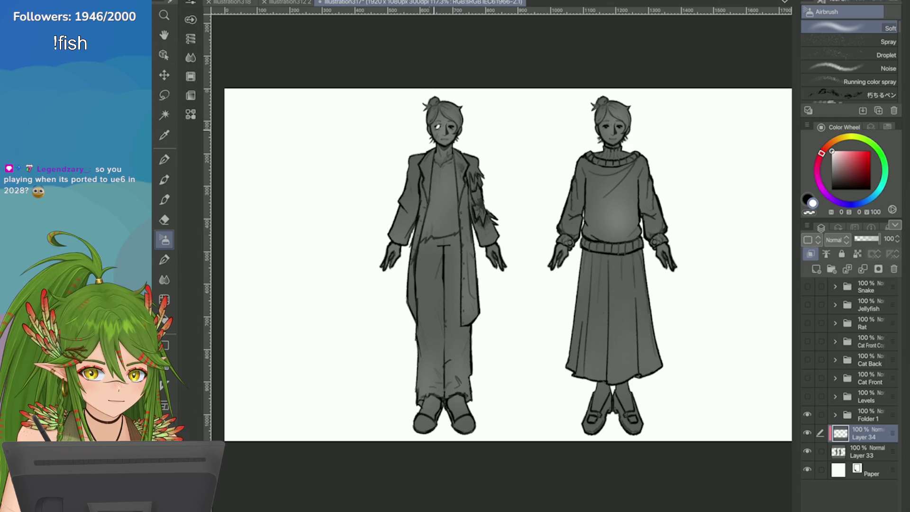
{"action": "scroll", "coordinate": [691, 371], "scroll_direction": "down", "scroll_amount": 1}
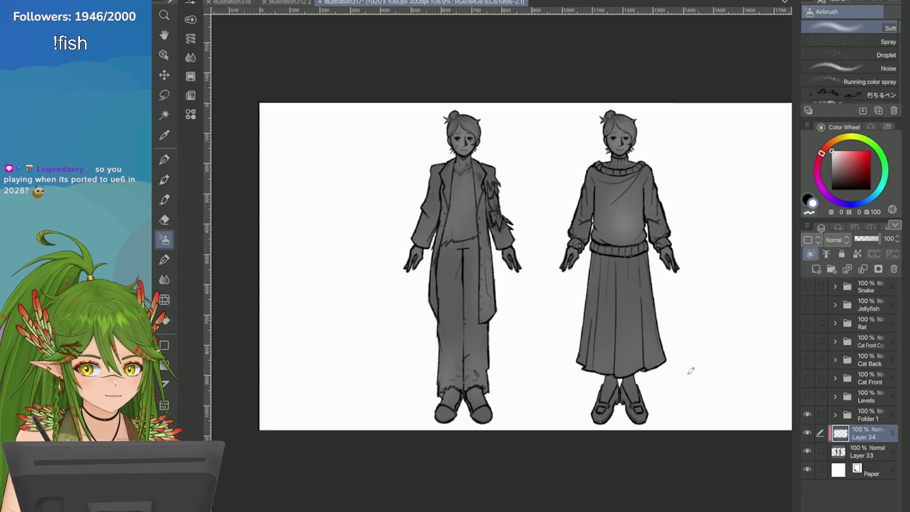
{"action": "scroll", "coordinate": [690, 371], "scroll_direction": "up", "scroll_amount": 1}
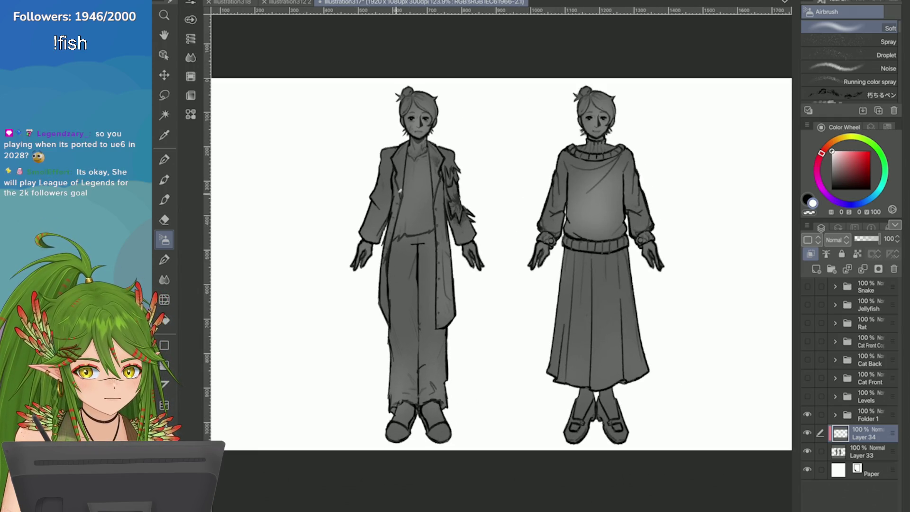
{"action": "mouse_move", "coordinate": [399, 190]}
{"action": "left_mouse_down"}
{"action": "mouse_move", "coordinate": [417, 195]}
{"action": "mouse_move", "coordinate": [393, 212]}
{"action": "left_mouse_up"}
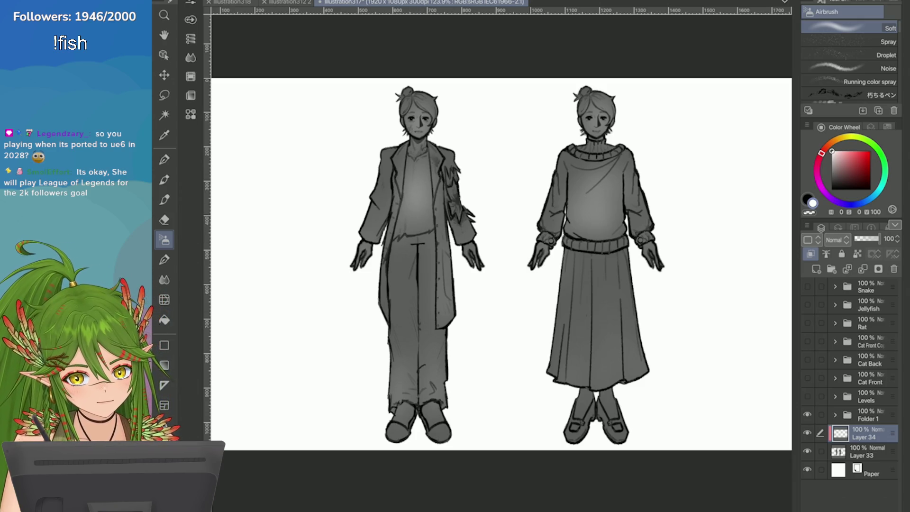
Compare with the highlights hidden and shown, then fade Layer 34 to 33% opacity
{"action": "left_click", "coordinate": [807, 433]}
{"action": "left_click", "coordinate": [807, 432]}
{"action": "left_click", "coordinate": [807, 432]}
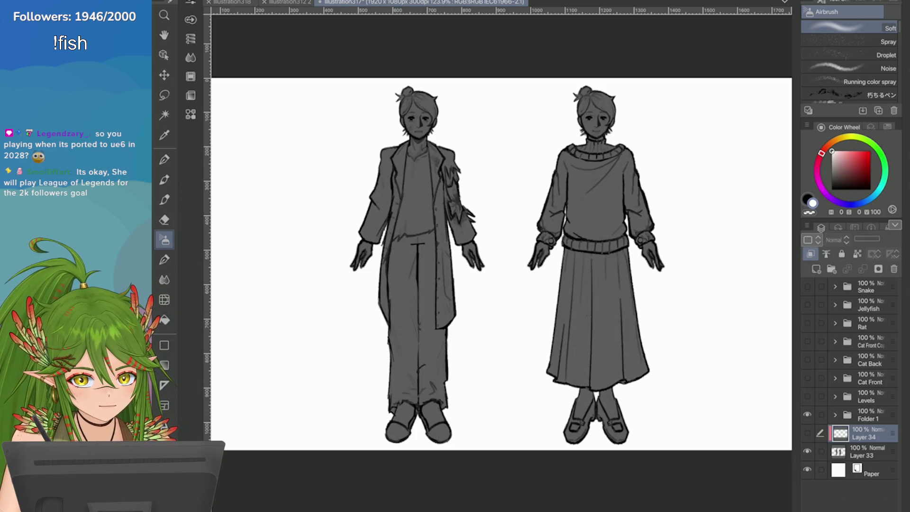
{"action": "left_click", "coordinate": [807, 433]}
{"action": "scroll", "coordinate": [504, 263], "scroll_direction": "down", "scroll_amount": 3}
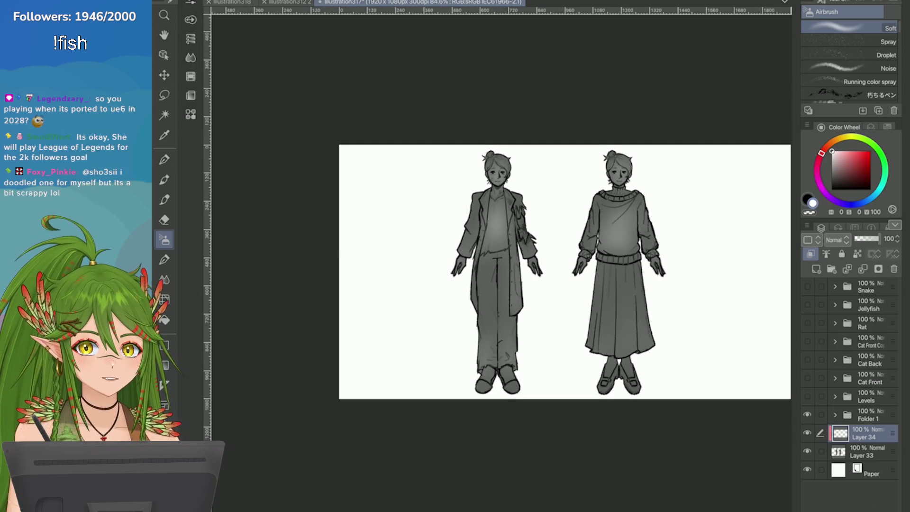
{"action": "scroll", "coordinate": [505, 264], "scroll_direction": "up", "scroll_amount": 2}
{"action": "left_click_drag", "start_coordinate": [878, 238], "coordinate": [858, 238]}
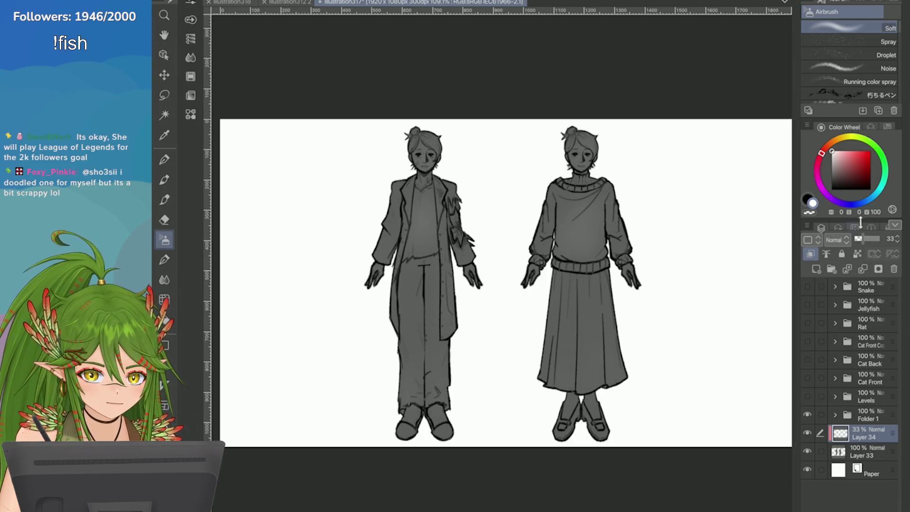
Set the highlights to 42% and Layer 33's grey tones to 56% opacity, saving after each
{"action": "left_click", "coordinate": [862, 238]}
{"action": "key", "text": "ctrl+s"}
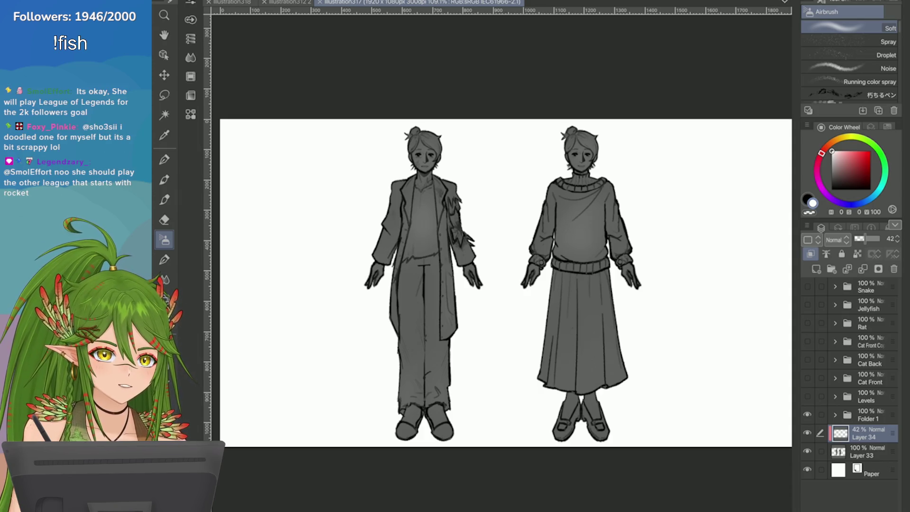
{"action": "scroll", "coordinate": [502, 283], "scroll_direction": "up", "scroll_amount": 3}
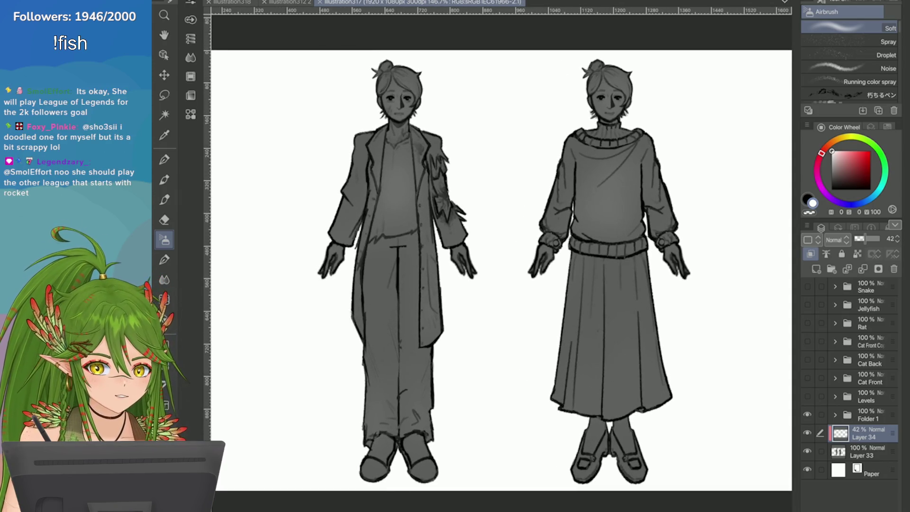
{"action": "left_click", "coordinate": [867, 451]}
{"action": "left_click_drag", "start_coordinate": [878, 238], "coordinate": [867, 238]}
{"action": "left_click", "coordinate": [867, 433]}
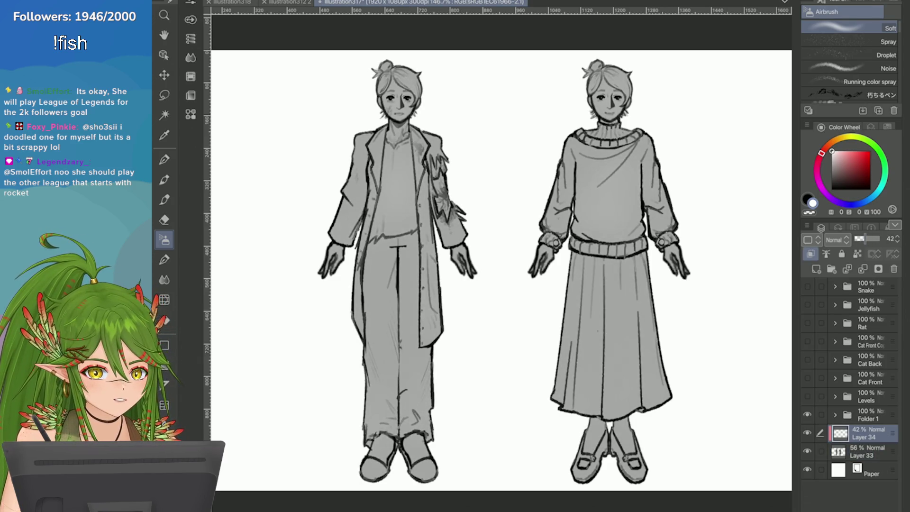
{"action": "key", "text": "ctrl+s"}
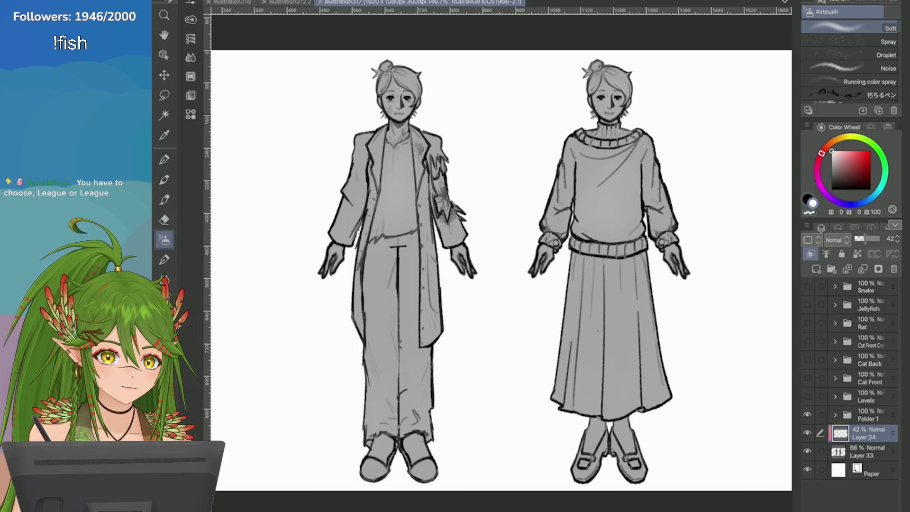
Zoom in and out to inspect the shaded, highlighted figures
{"action": "scroll", "coordinate": [339, 47], "scroll_direction": "up", "scroll_amount": 1}
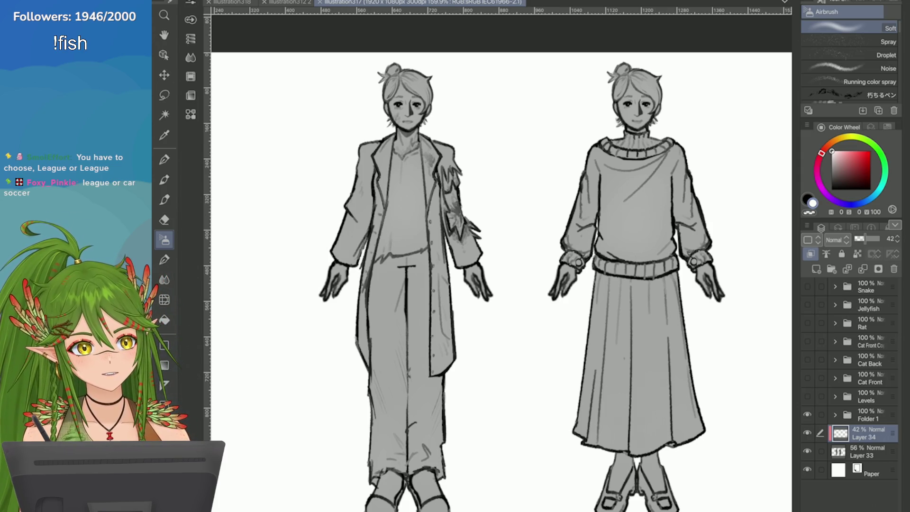
{"action": "scroll", "coordinate": [620, 75], "scroll_direction": "down", "scroll_amount": 3}
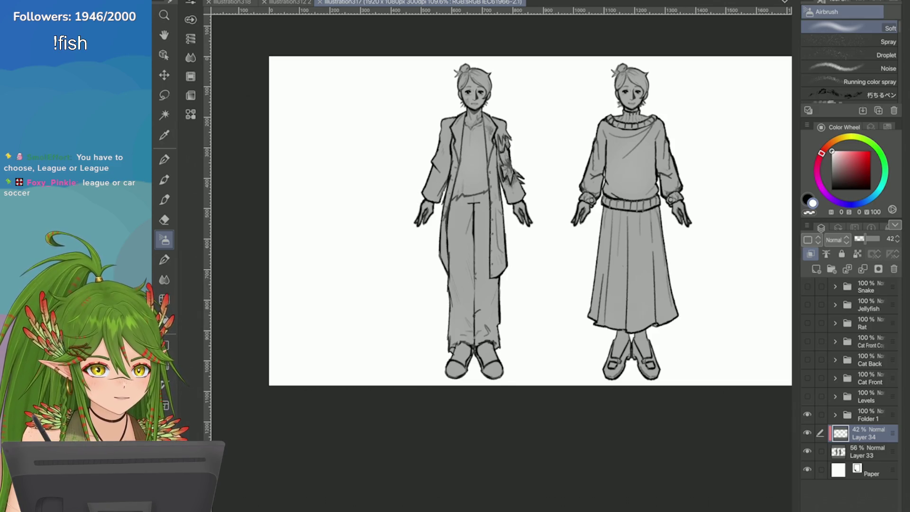
{"action": "scroll", "coordinate": [630, 142], "scroll_direction": "up", "scroll_amount": 5}
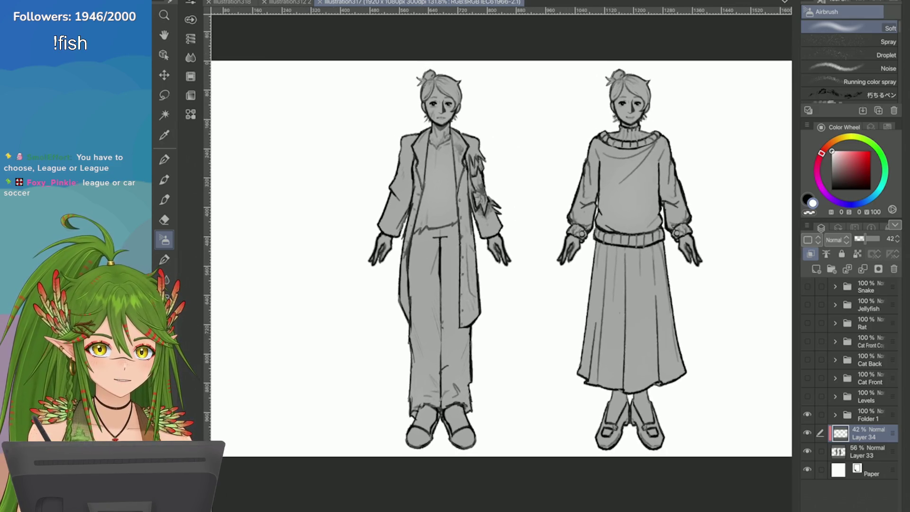
{"action": "scroll", "coordinate": [674, 167], "scroll_direction": "down", "scroll_amount": 6}
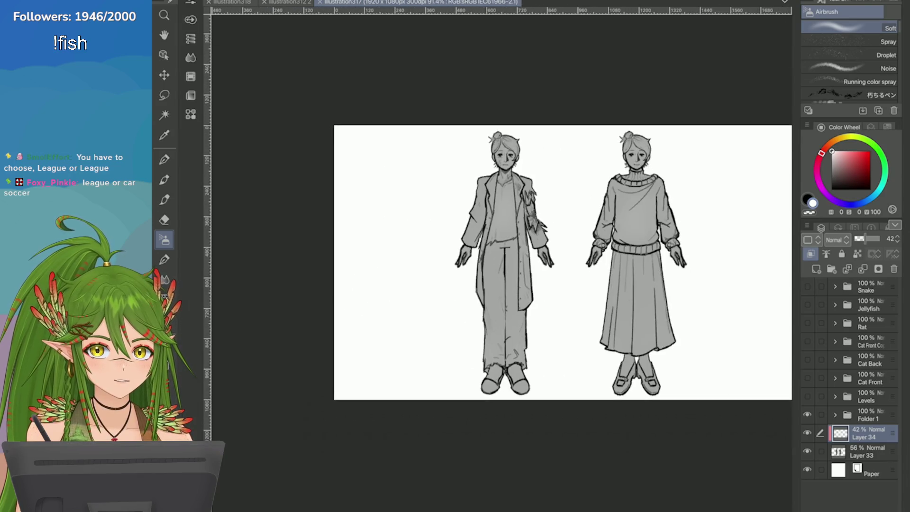
Show and select the Cat Front layer, then shrink it and move it beside the left figure
{"action": "left_click", "coordinate": [807, 378]}
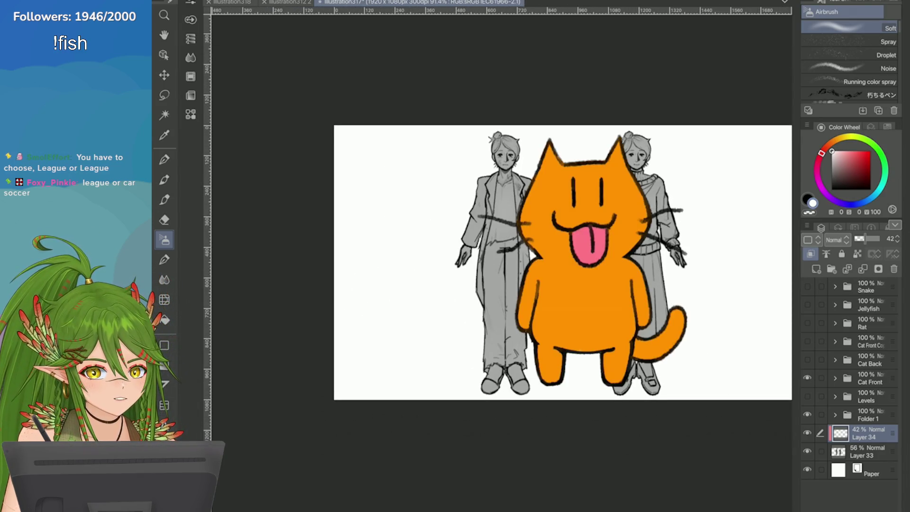
{"action": "left_click", "coordinate": [870, 377]}
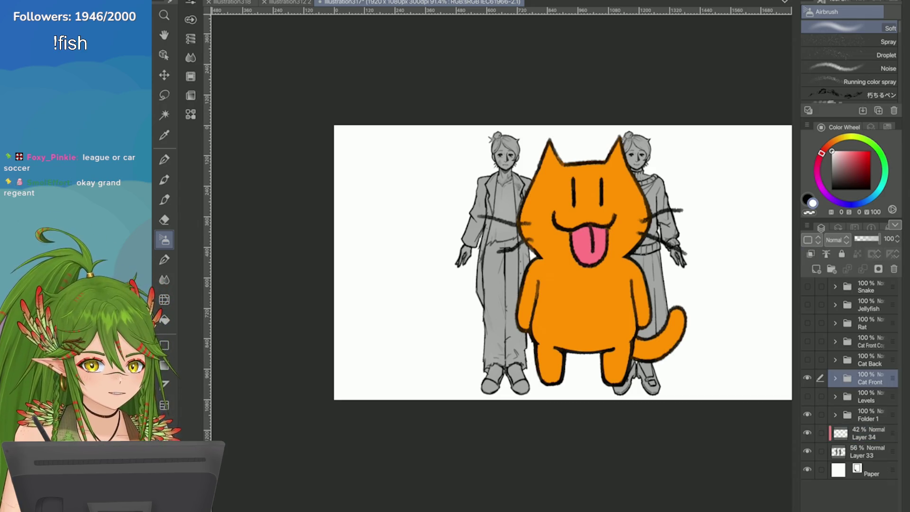
{"action": "key", "text": "ctrl+t"}
{"action": "left_click_drag", "start_coordinate": [748, 81], "coordinate": [598, 252]}
{"action": "left_click_drag", "start_coordinate": [537, 320], "coordinate": [430, 355]}
{"action": "left_click", "coordinate": [467, 429]}
{"action": "scroll", "coordinate": [581, 226], "scroll_direction": "down", "scroll_amount": 2}
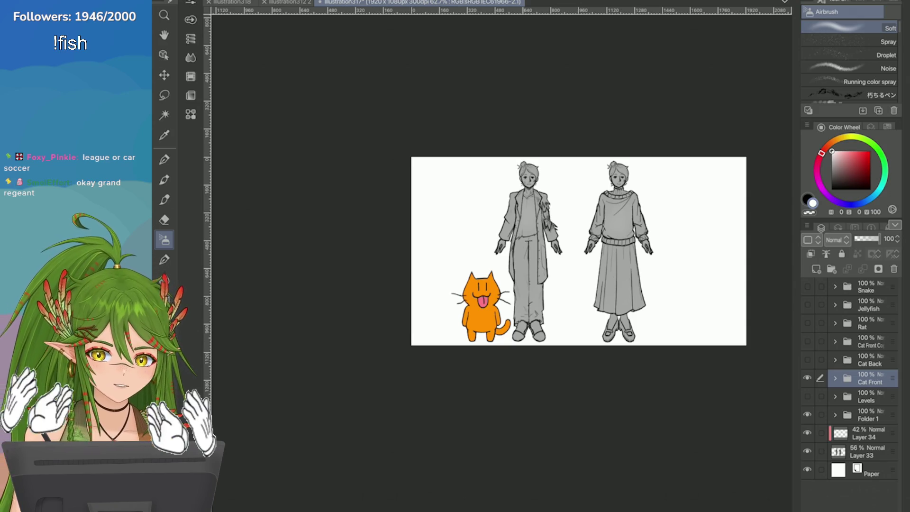
Try moving and resizing the cat again, cancel, undo to full size, and restore 56% grey opacity
{"action": "key", "text": "ctrl+t"}
{"action": "mouse_move", "coordinate": [473, 324]}
{"action": "left_mouse_down"}
{"action": "mouse_move", "coordinate": [434, 322]}
{"action": "mouse_move", "coordinate": [663, 322]}
{"action": "mouse_move", "coordinate": [454, 325]}
{"action": "mouse_move", "coordinate": [483, 330]}
{"action": "mouse_move", "coordinate": [502, 319]}
{"action": "left_mouse_up"}
{"action": "mouse_move", "coordinate": [486, 252]}
{"action": "left_mouse_down"}
{"action": "mouse_move", "coordinate": [462, 232]}
{"action": "mouse_move", "coordinate": [481, 247]}
{"action": "mouse_move", "coordinate": [433, 83]}
{"action": "mouse_move", "coordinate": [343, 103]}
{"action": "mouse_move", "coordinate": [396, 106]}
{"action": "left_mouse_up"}
{"action": "left_click_drag", "start_coordinate": [473, 237], "coordinate": [557, 247]}
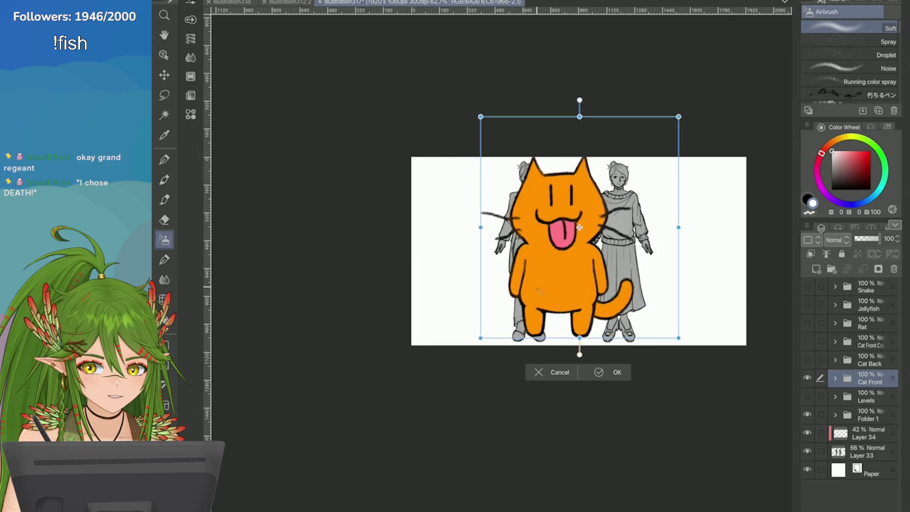
{"action": "left_click", "coordinate": [539, 372]}
{"action": "key", "text": "ctrl+z"}
{"action": "key", "text": "ctrl+z"}
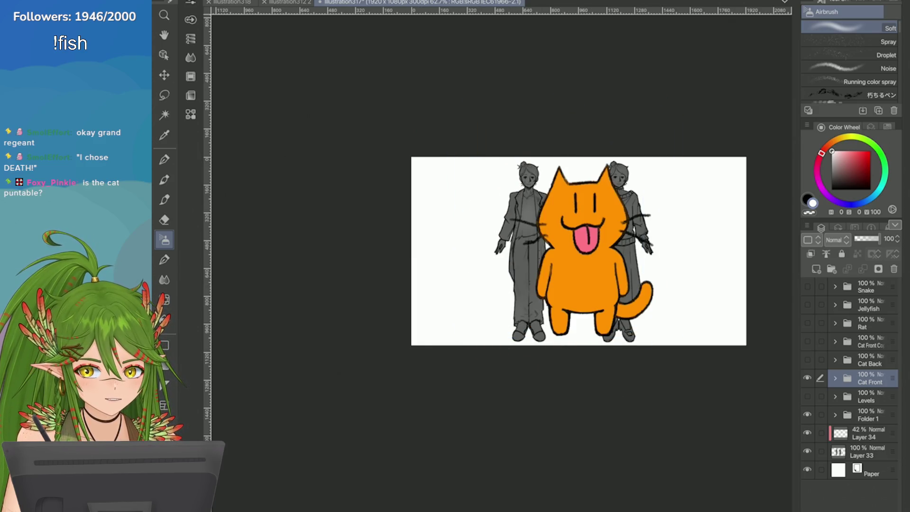
{"action": "key", "text": "ctrl+y"}
Try shrinking the cat below the second figure, cancel the transform, and hide Cat Front
{"action": "key", "text": "ctrl+t"}
{"action": "mouse_move", "coordinate": [504, 121]}
{"action": "left_mouse_down"}
{"action": "mouse_move", "coordinate": [581, 294]}
{"action": "mouse_move", "coordinate": [494, 318]}
{"action": "mouse_move", "coordinate": [501, 323]}
{"action": "left_mouse_up"}
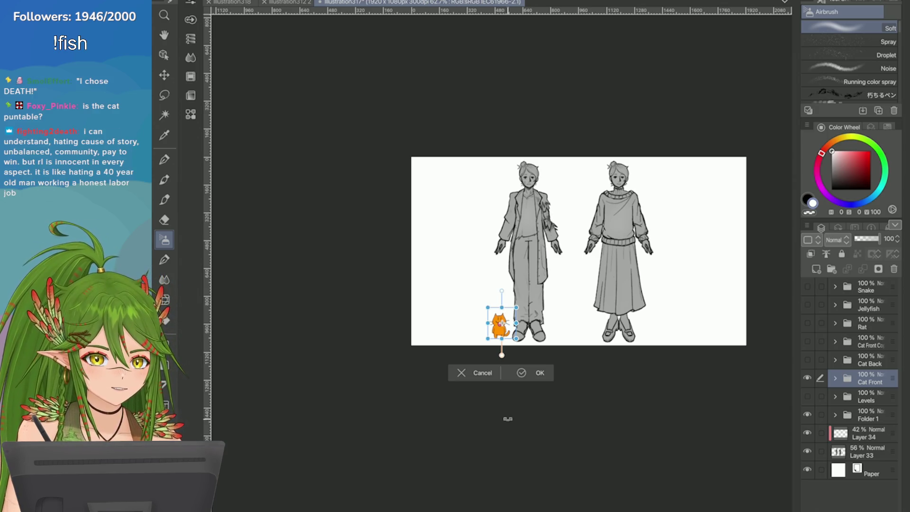
{"action": "left_click", "coordinate": [477, 372]}
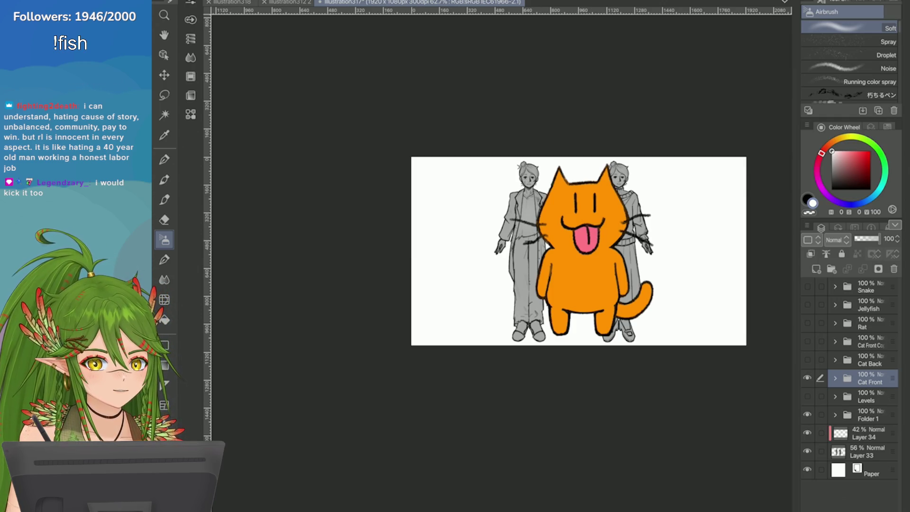
{"action": "left_click", "coordinate": [807, 377]}
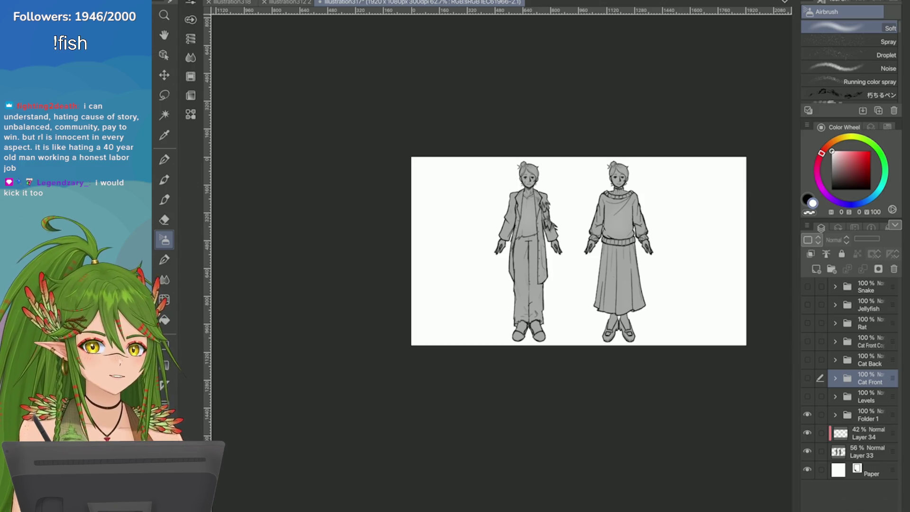
Save the character sheet, then briefly show and re-hide the Cat Front layer
{"action": "key", "text": "ctrl+s"}
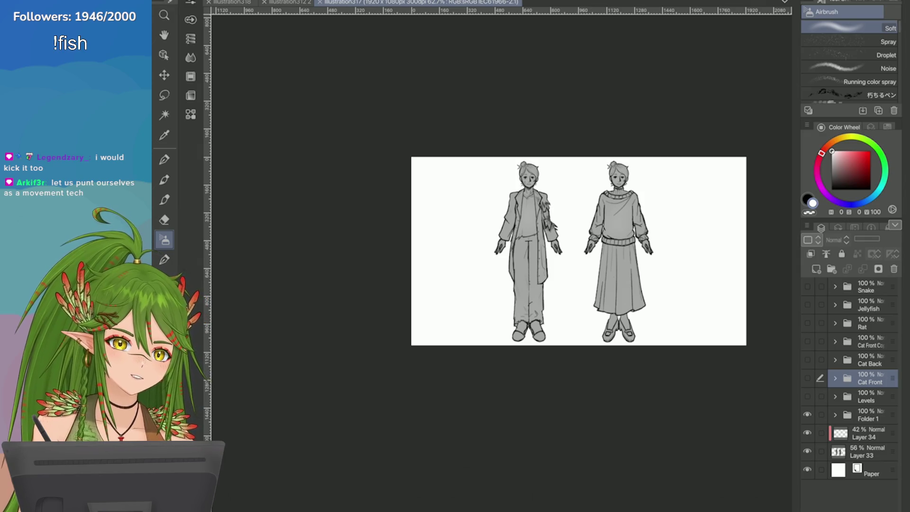
{"action": "scroll", "coordinate": [618, 246], "scroll_direction": "up", "scroll_amount": 5}
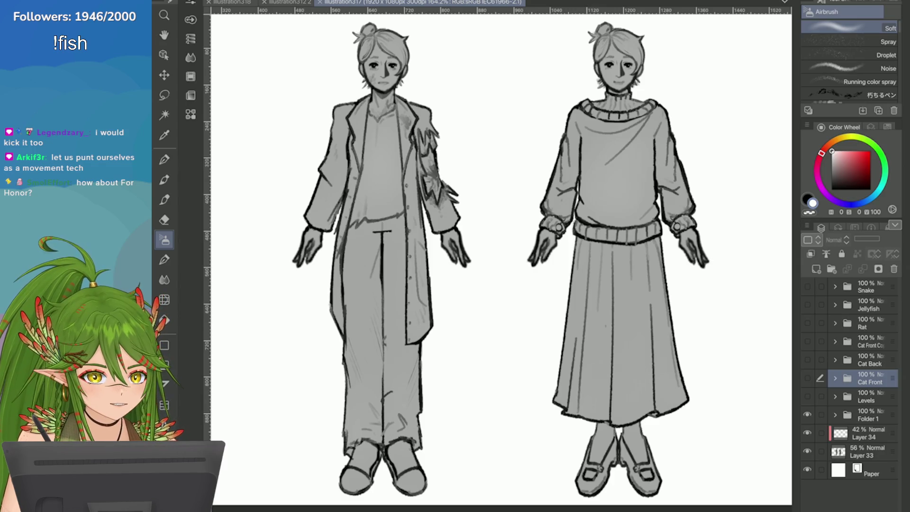
{"action": "left_click", "coordinate": [807, 378]}
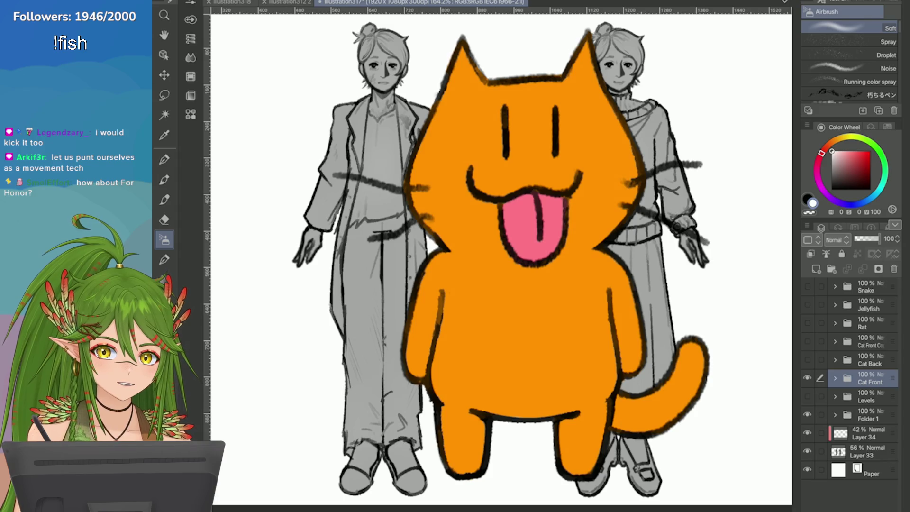
{"action": "left_click", "coordinate": [807, 378]}
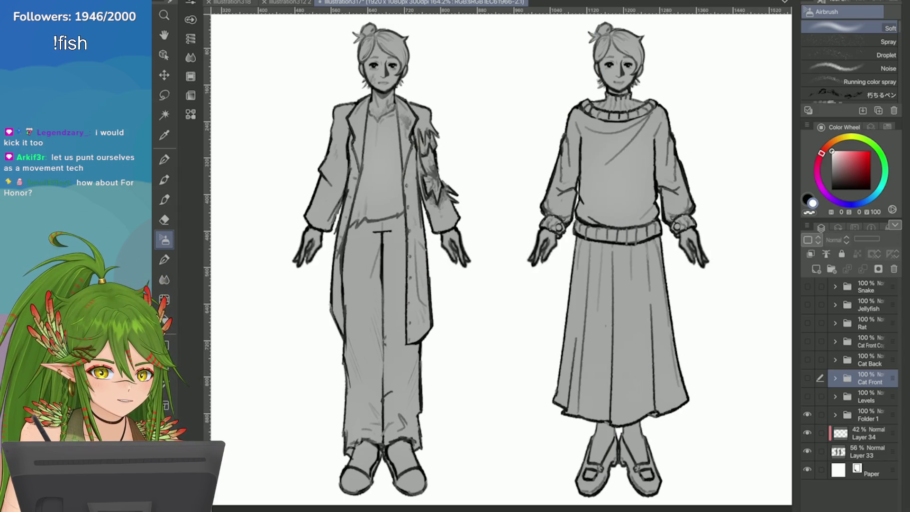
Toggle the Rat and Cat Front Copy layers on and off, leaving them hidden, and save again
{"action": "left_click", "coordinate": [807, 322]}
{"action": "left_click", "coordinate": [807, 341]}
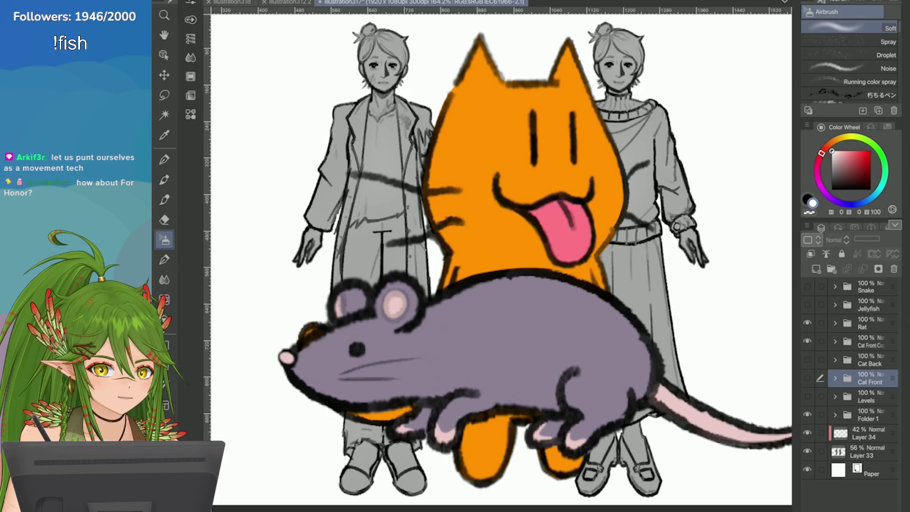
{"action": "left_click", "coordinate": [807, 323]}
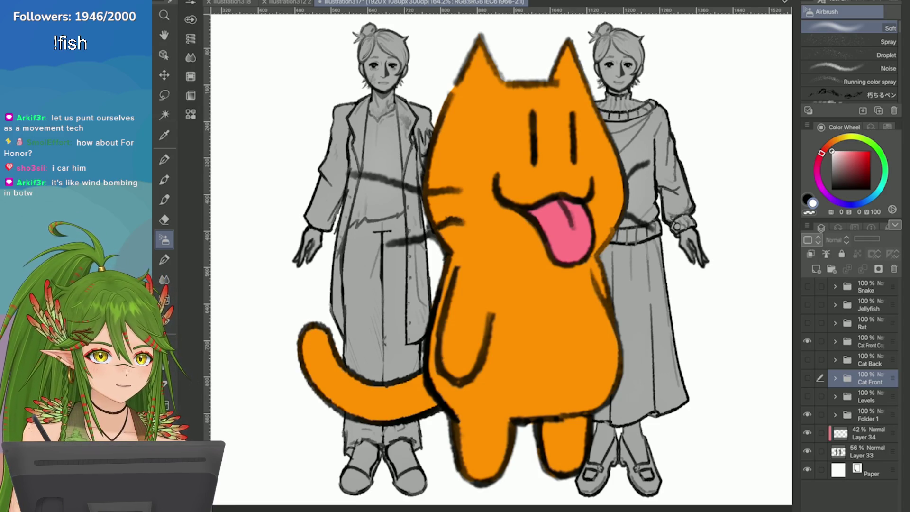
{"action": "left_click", "coordinate": [807, 341]}
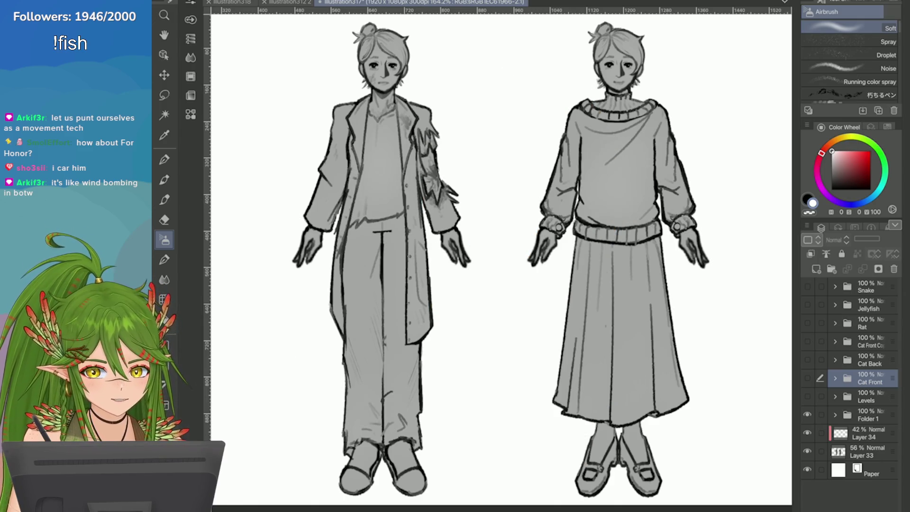
{"action": "key", "text": "ctrl+s"}
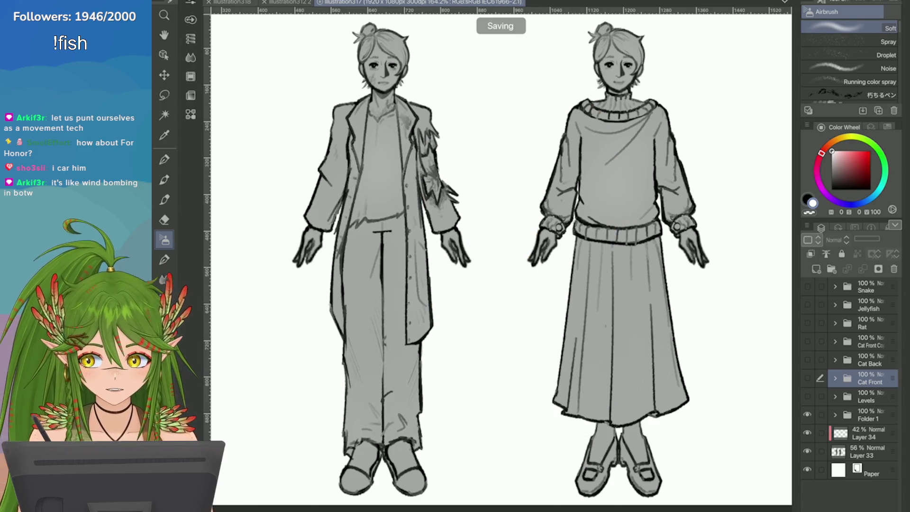